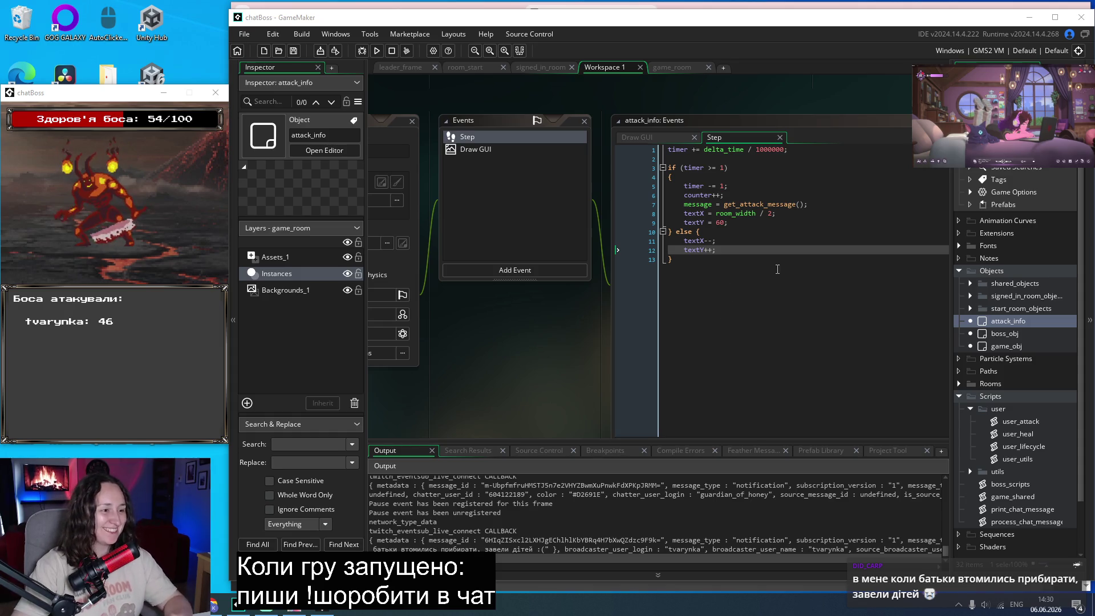
# Review the Step event's textX and room_width / 2 text-position code.
pyautogui.click(755, 255)
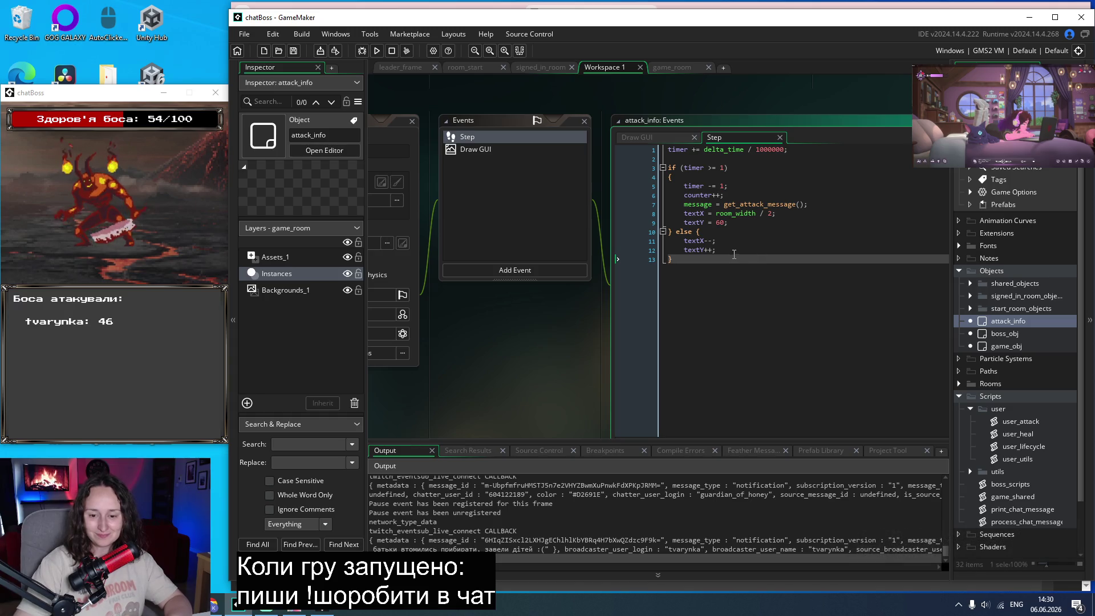
pyautogui.click(767, 243)
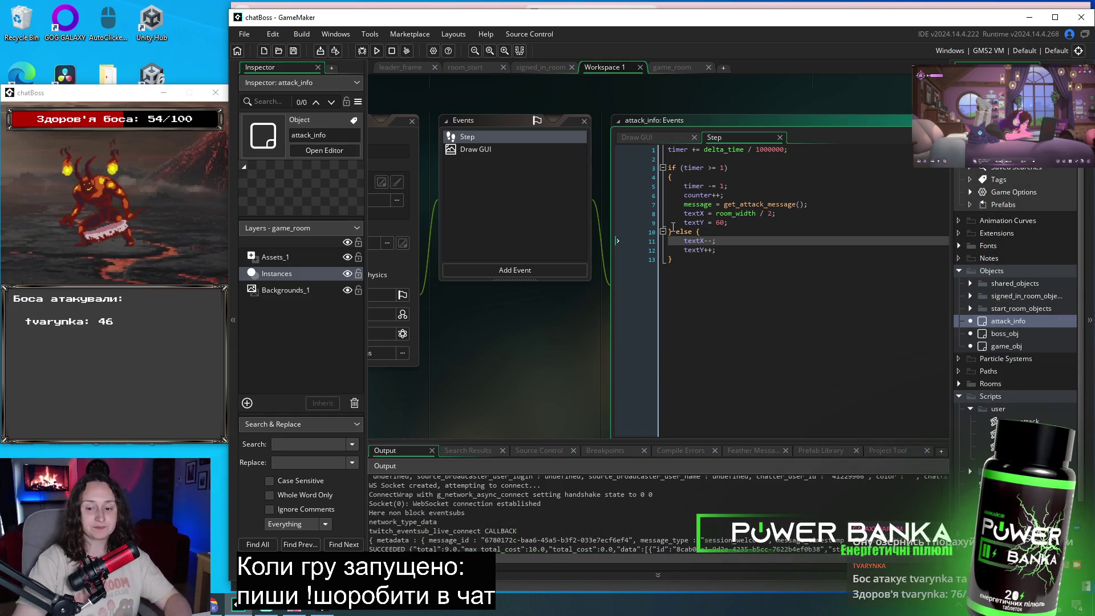
pyautogui.click(727, 258)
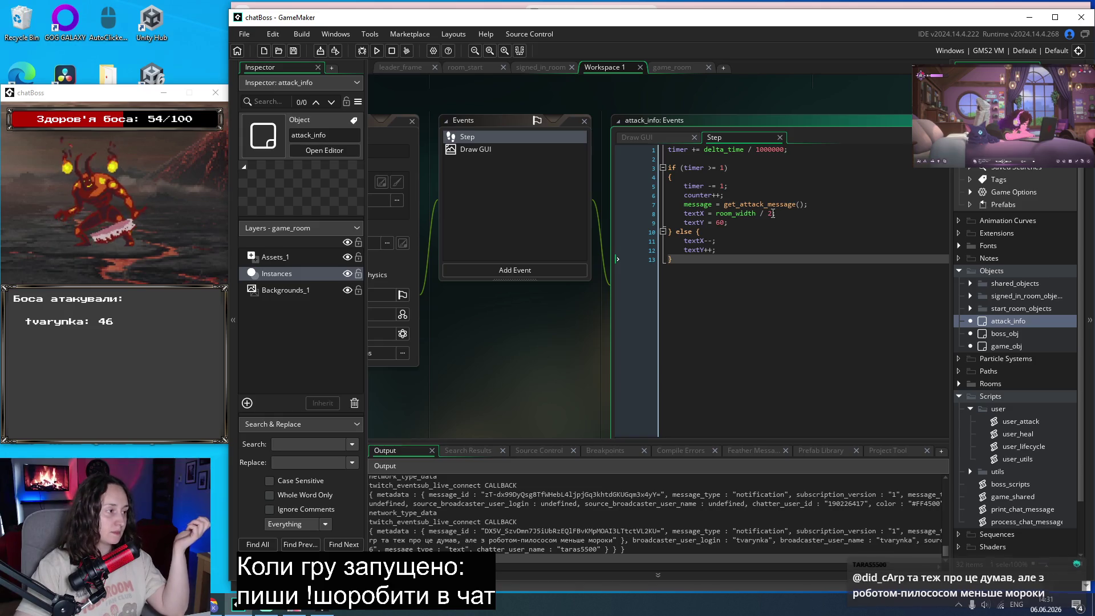
pyautogui.moveTo(771, 213); pyautogui.dragTo(717, 214)
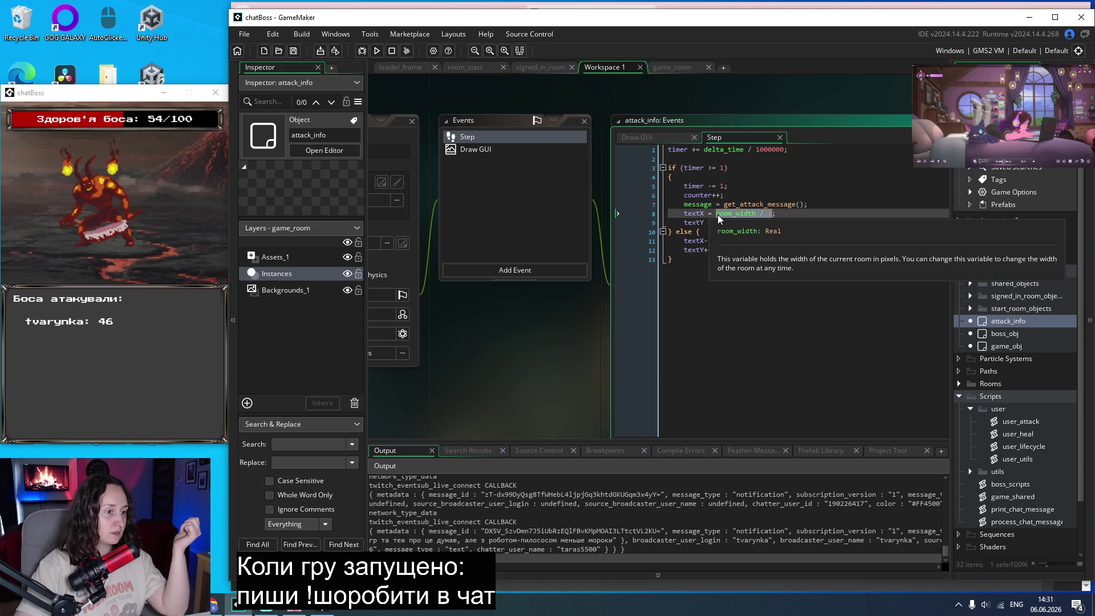
pyautogui.click(712, 291)
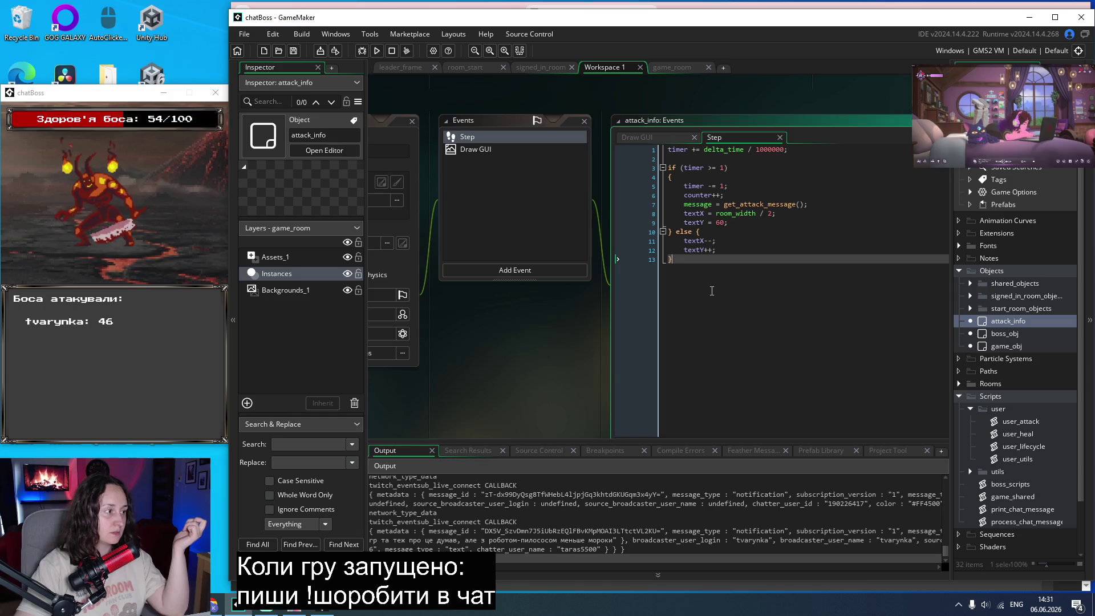
# Change textY's starting value from 60 to 100 and save.
pyautogui.click(720, 223)
pyautogui.doubleClick(720, 223)
pyautogui.write('100')
pyautogui.hotkey('ctrl', 's')
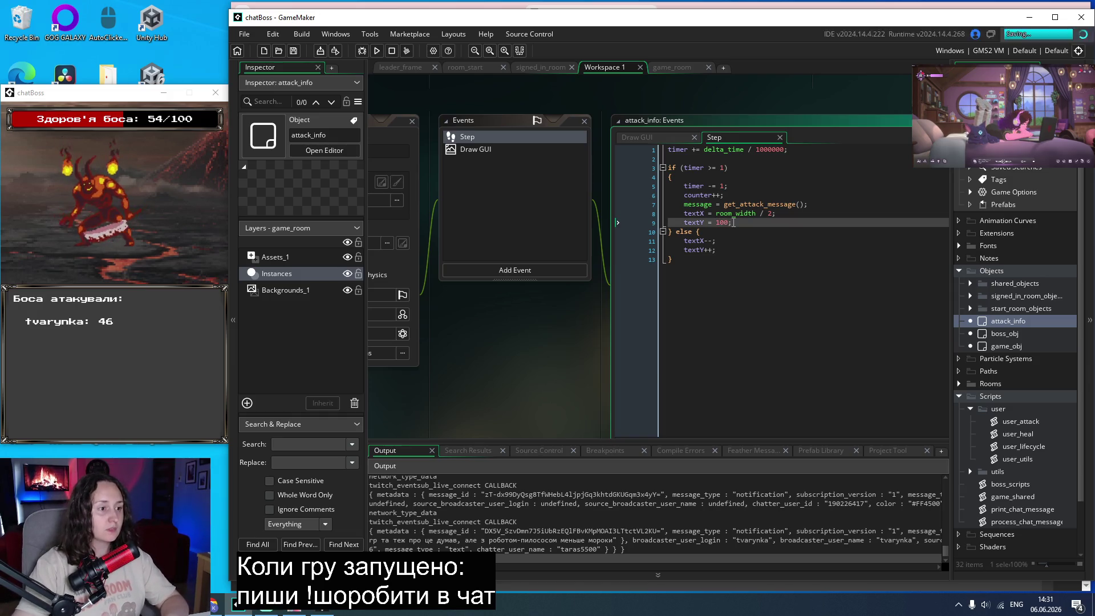
# Rebuild and run chatBoss, start the game, and move its window to the left.
pyautogui.click(377, 50)
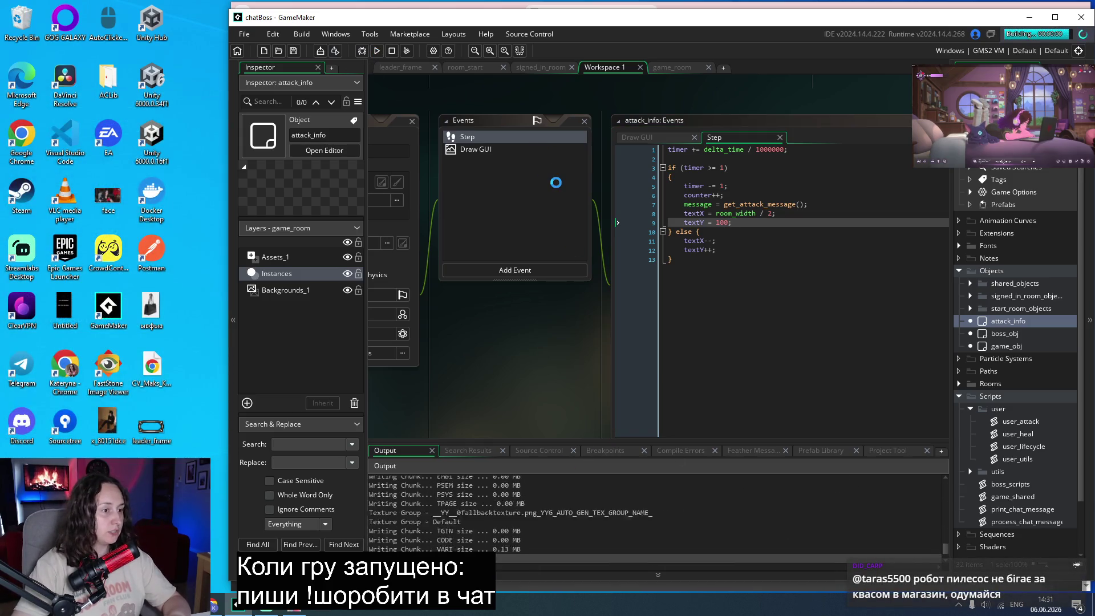
pyautogui.click(562, 339)
pyautogui.moveTo(541, 136); pyautogui.dragTo(114, 124)
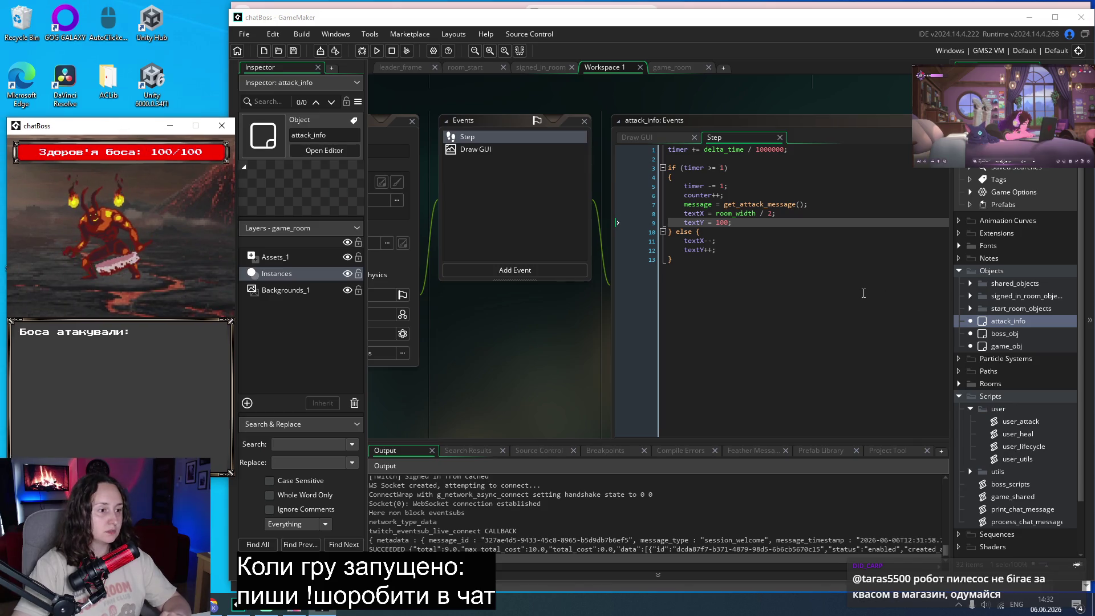
pyautogui.click(763, 223)
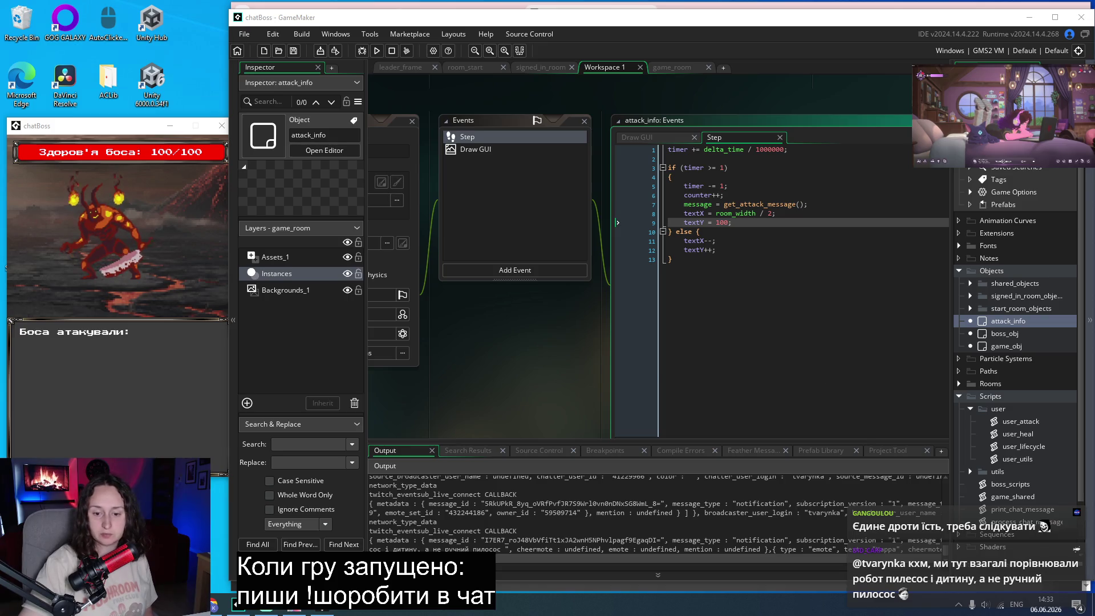
# Browse the Step code while chat attacks drop the boss to 70/100, then bring the game forward.
pyautogui.click(776, 378)
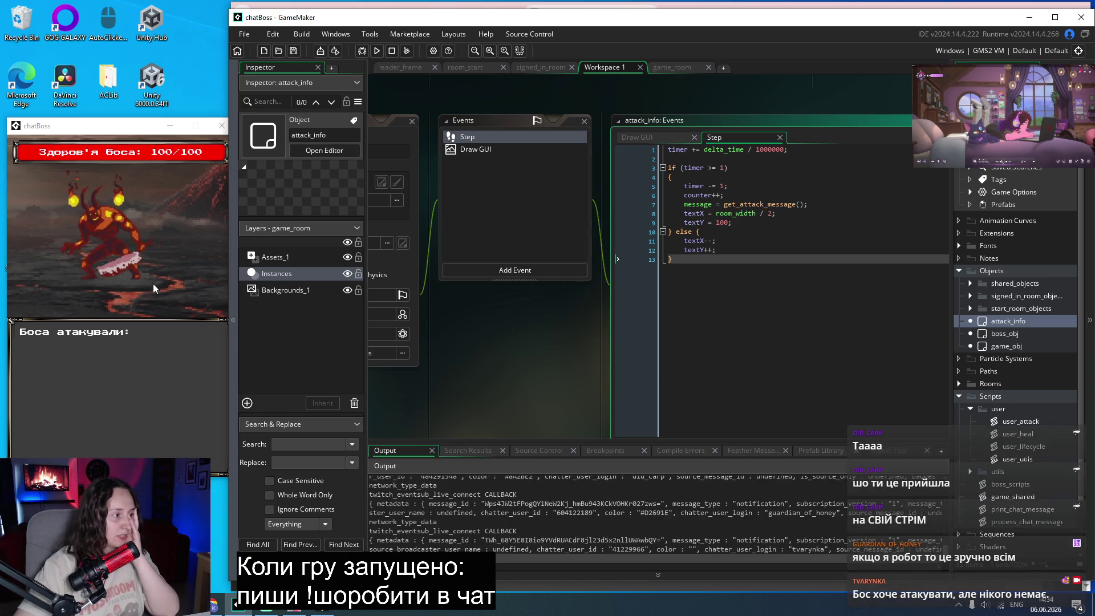
pyautogui.click(724, 251)
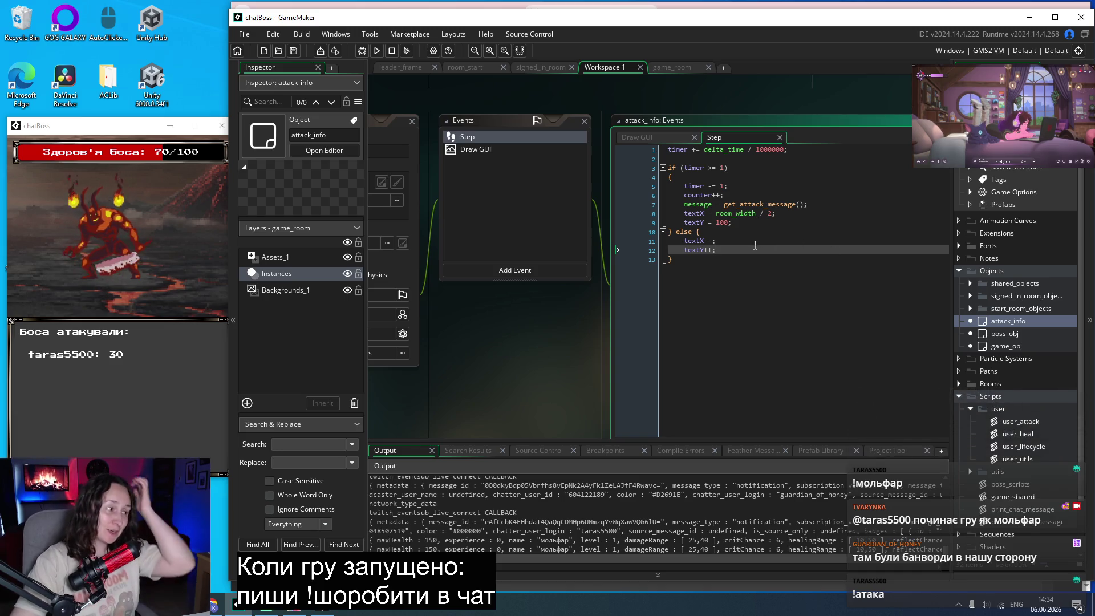
pyautogui.moveTo(106, 127); pyautogui.dragTo(100, 122)
# Inspect the textX = room_width / 2 line and textY's 100, then switch to Chrome.
pyautogui.click(721, 223)
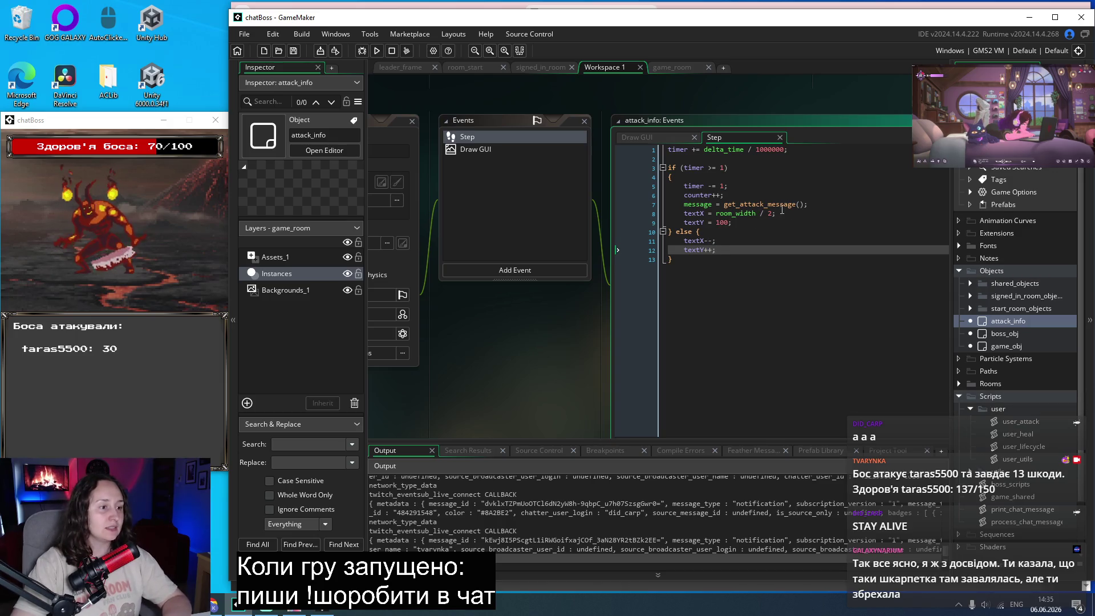
pyautogui.click(787, 213)
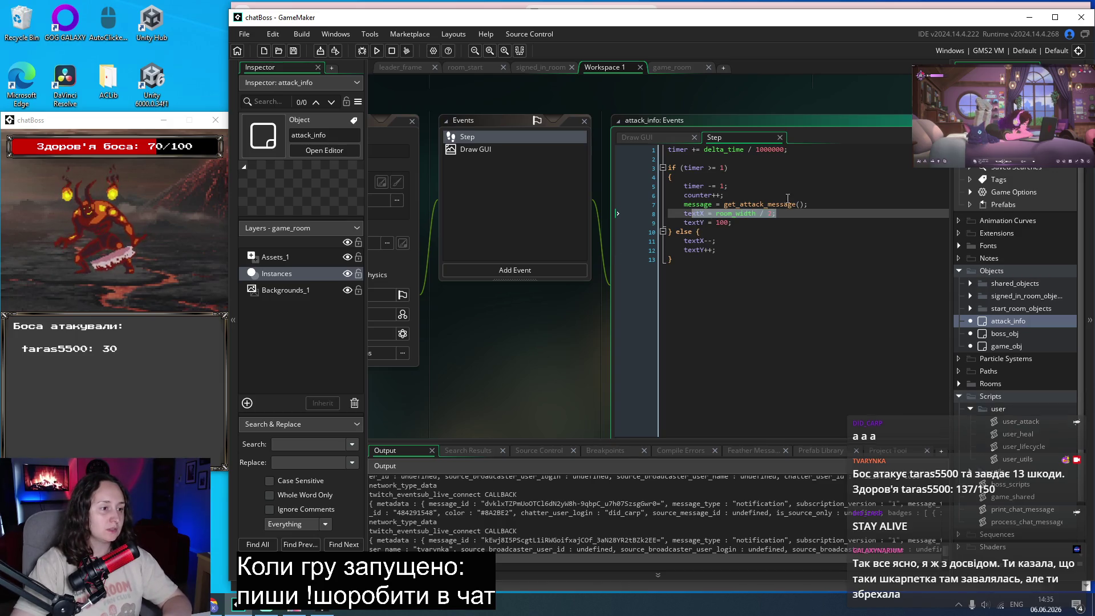
pyautogui.press('Up')
pyautogui.press('Up')
pyautogui.moveTo(782, 213); pyautogui.dragTo(684, 214)
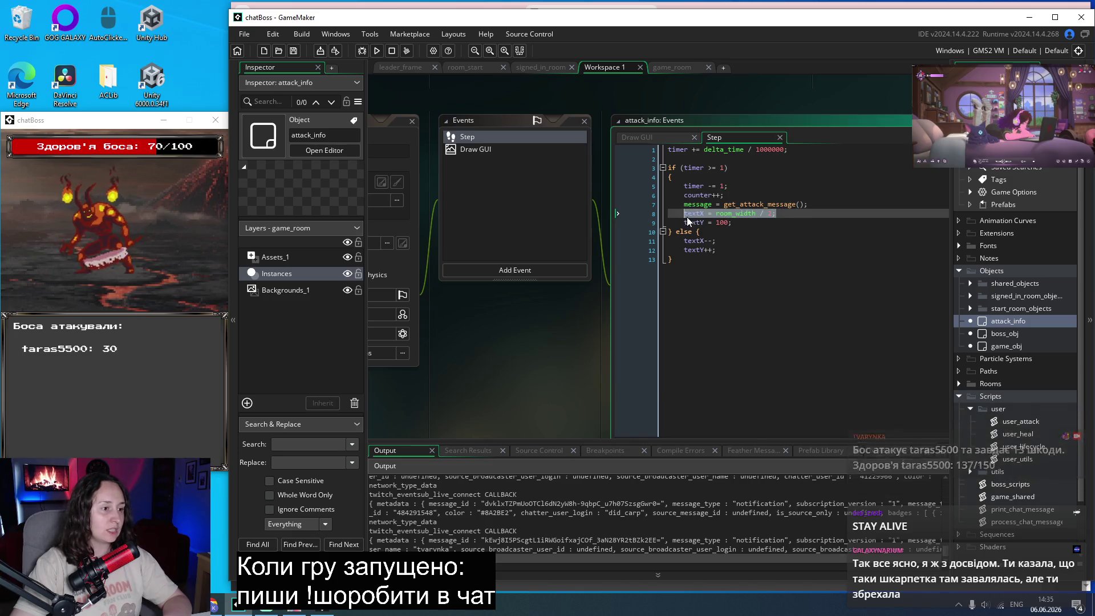
pyautogui.click(767, 238)
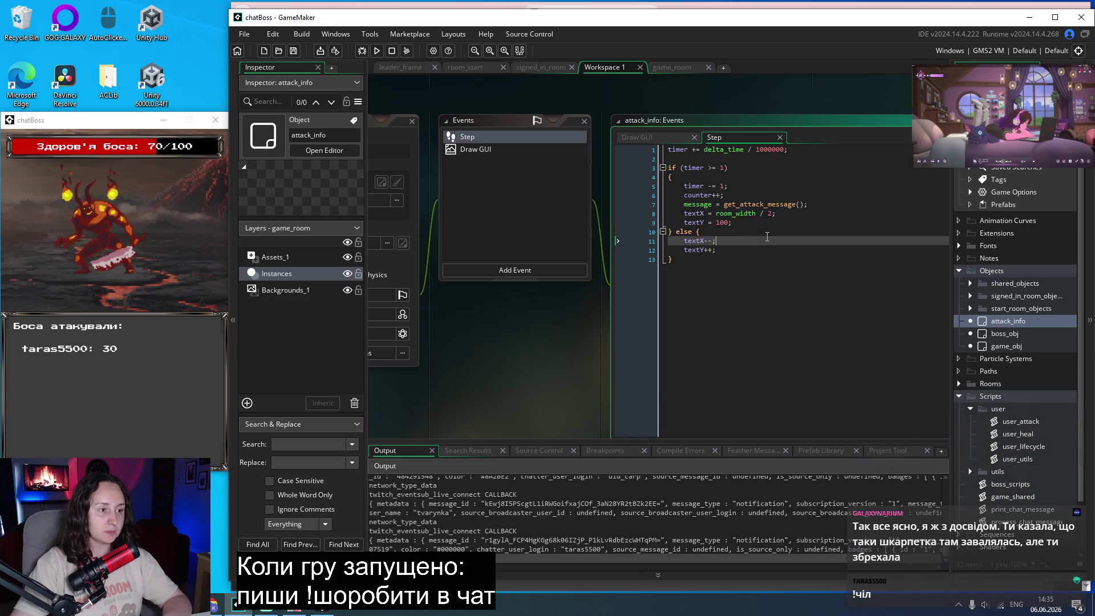
pyautogui.doubleClick(722, 223)
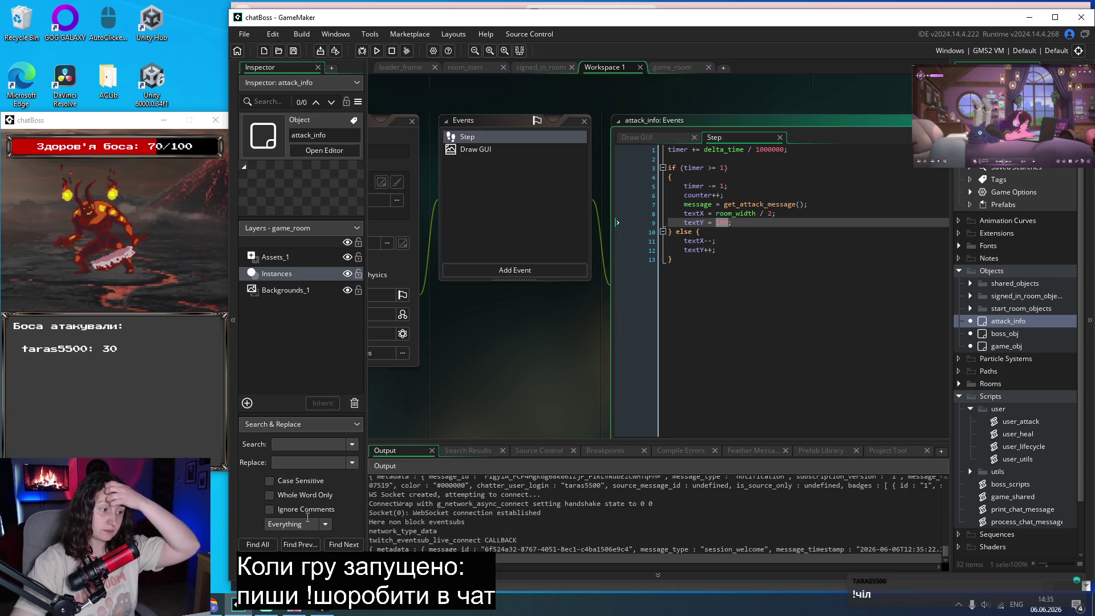
pyautogui.hotkey('alt', 'Tab')
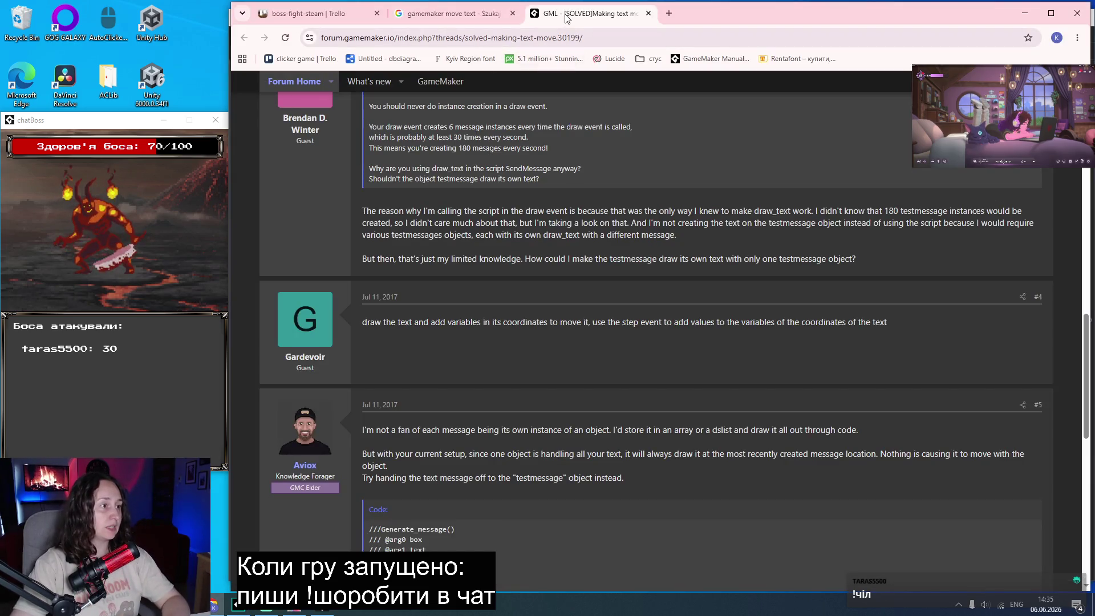
# Close the forum thread and search Google for 'gamemaker docs'.
pyautogui.middleClick(574, 13)
pyautogui.click(462, 38)
pyautogui.write('ga')
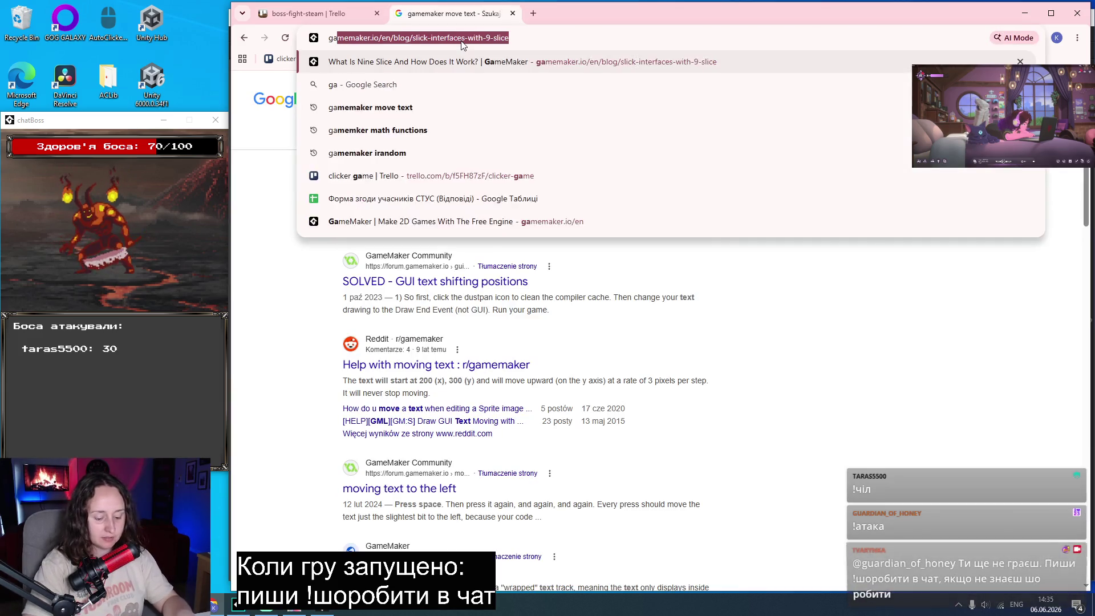
pyautogui.write('memaker docs')
pyautogui.press('Return')
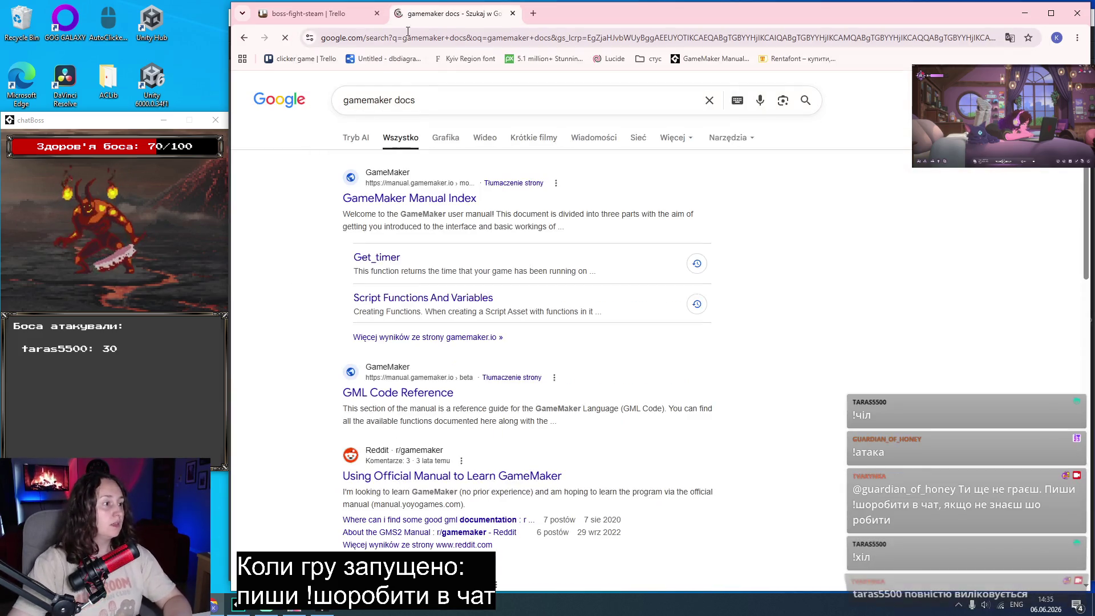
# Open the GML Code Reference result and close the extra Manual Index page.
pyautogui.middleClick(408, 199)
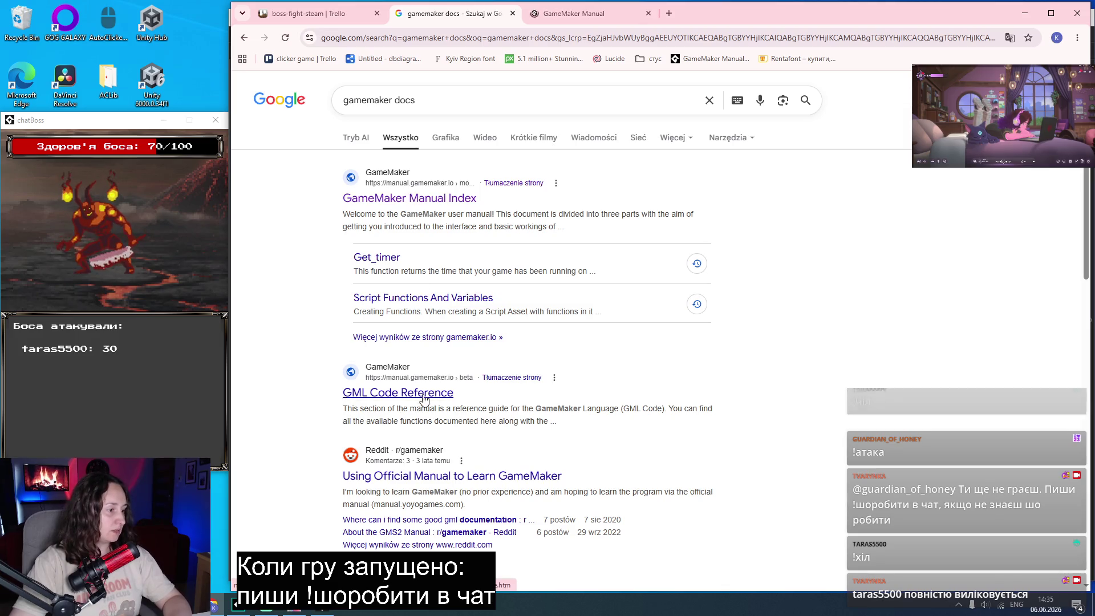
pyautogui.middleClick(423, 392)
pyautogui.click(710, 13)
pyautogui.middleClick(598, 20)
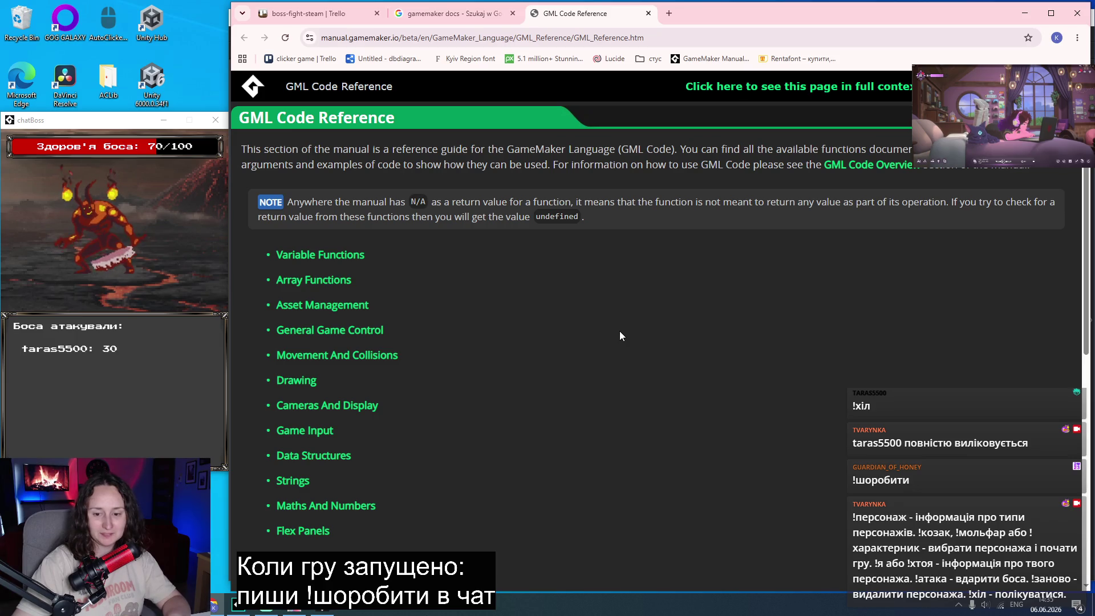
# Navigate the manual through Maths And Numbers to the Number Functions page.
pyautogui.scroll(-2, 433, 280)
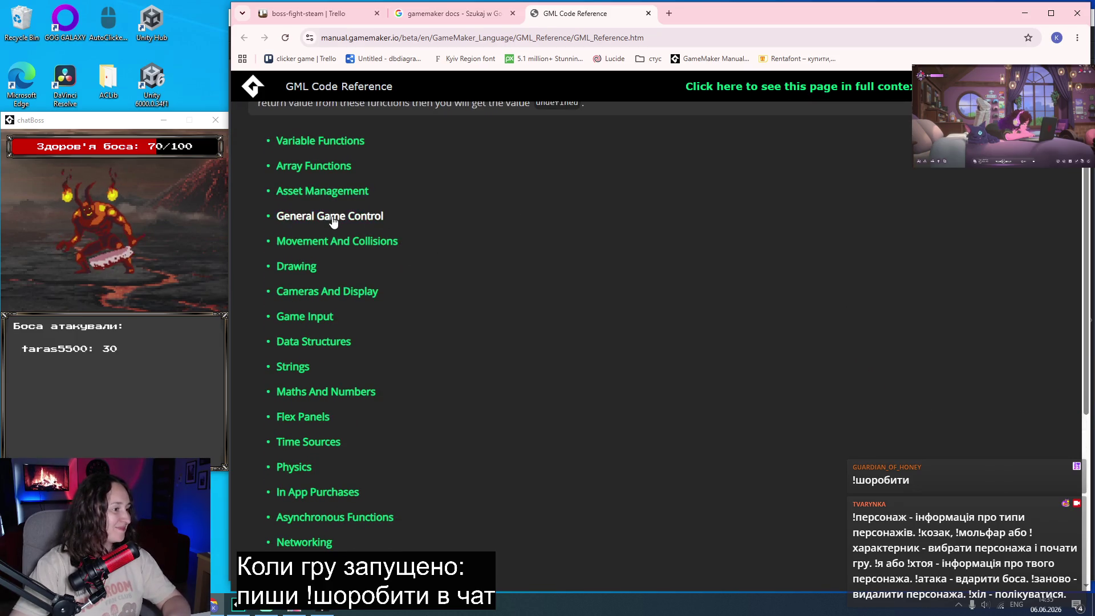
pyautogui.scroll(-1, 374, 308)
pyautogui.scroll(-2, 374, 313)
pyautogui.click(348, 277)
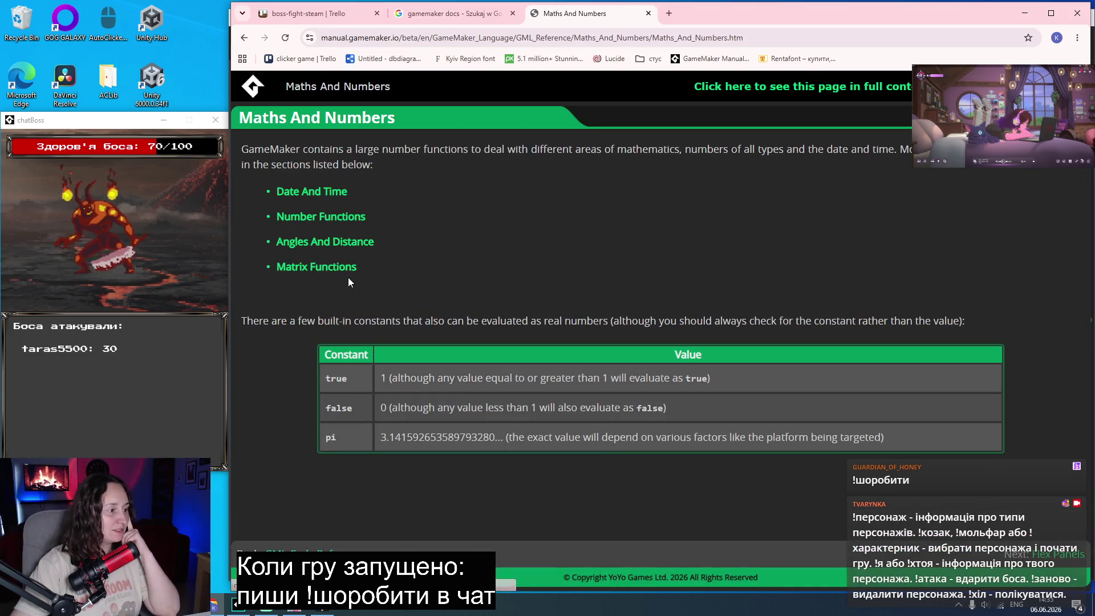
pyautogui.click(327, 220)
pyautogui.scroll(-2, 439, 239)
pyautogui.scroll(-10, 438, 239)
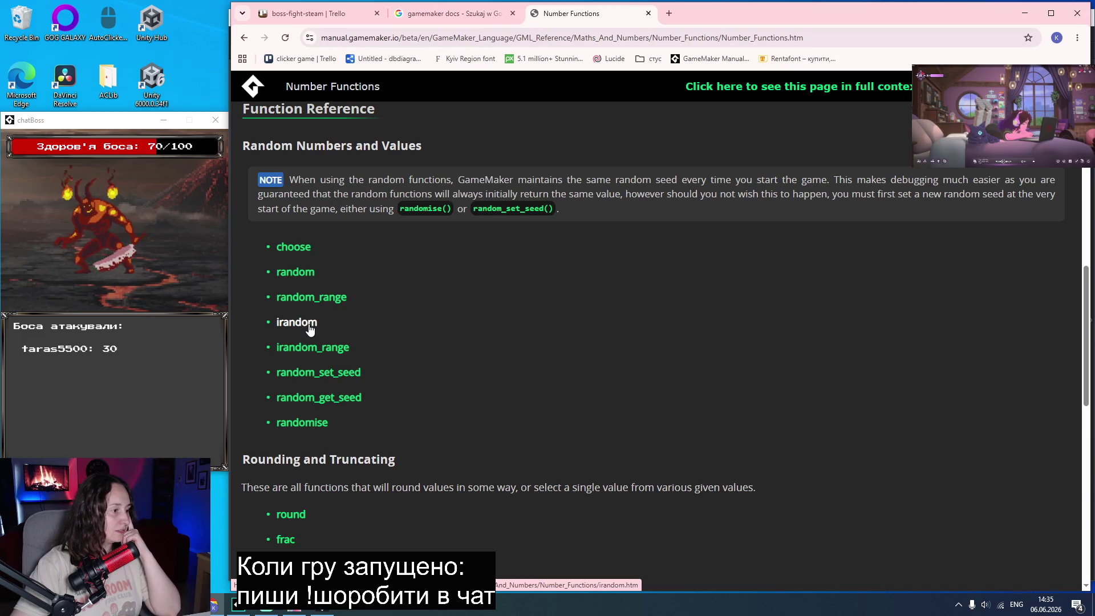
# Look over the random function's reference page, then close it.
pyautogui.middleClick(294, 272)
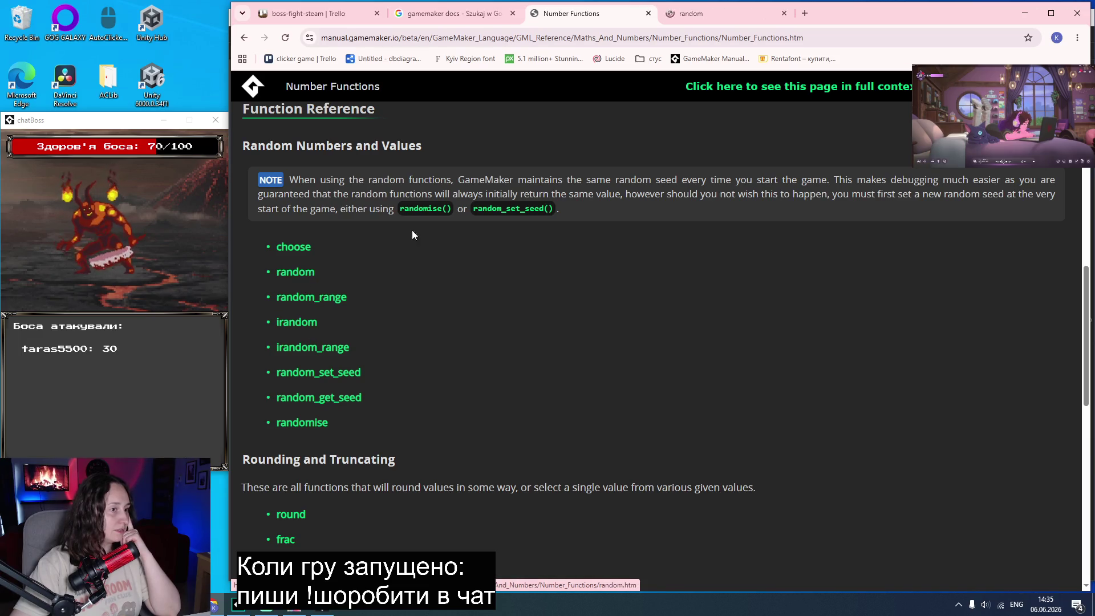
pyautogui.click(722, 16)
pyautogui.scroll(-3, 633, 208)
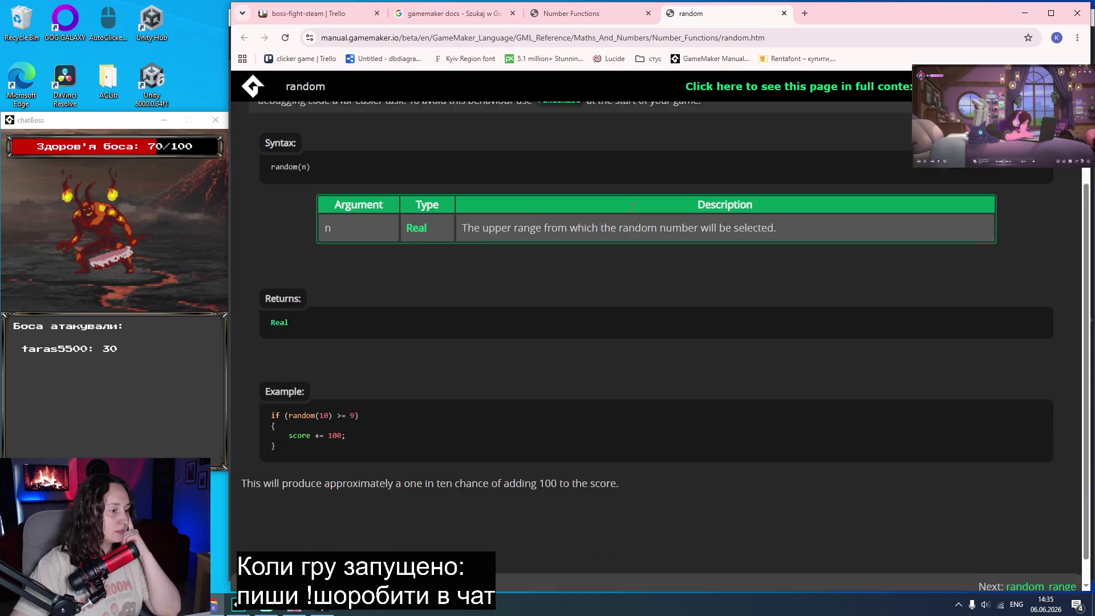
pyautogui.middleClick(725, 19)
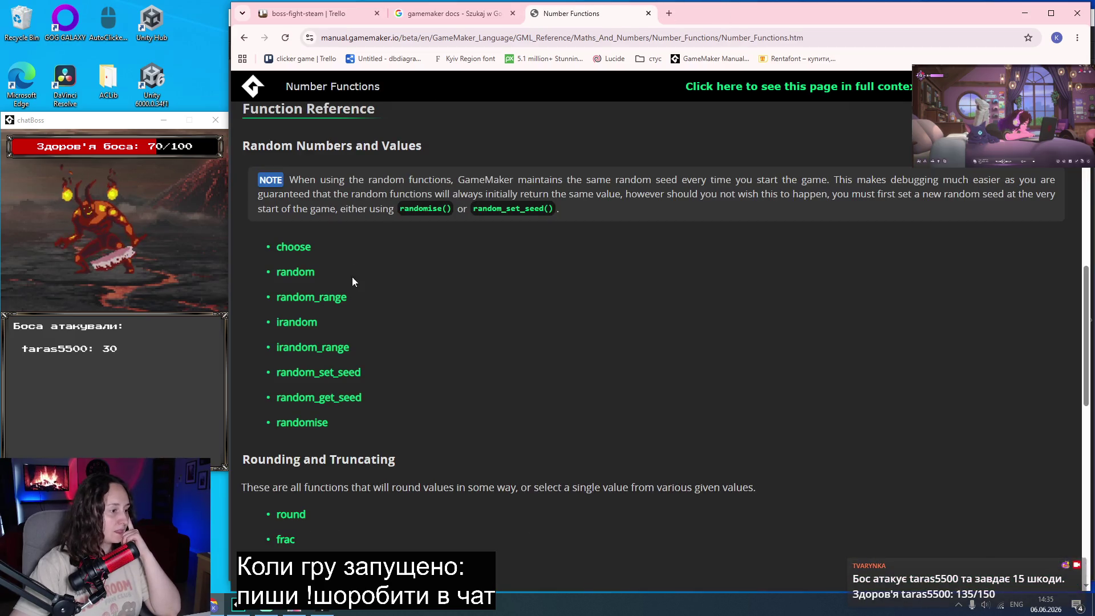
# Read the irandom reference, then swap it for the irandom_range page.
pyautogui.middleClick(296, 322)
pyautogui.click(711, 14)
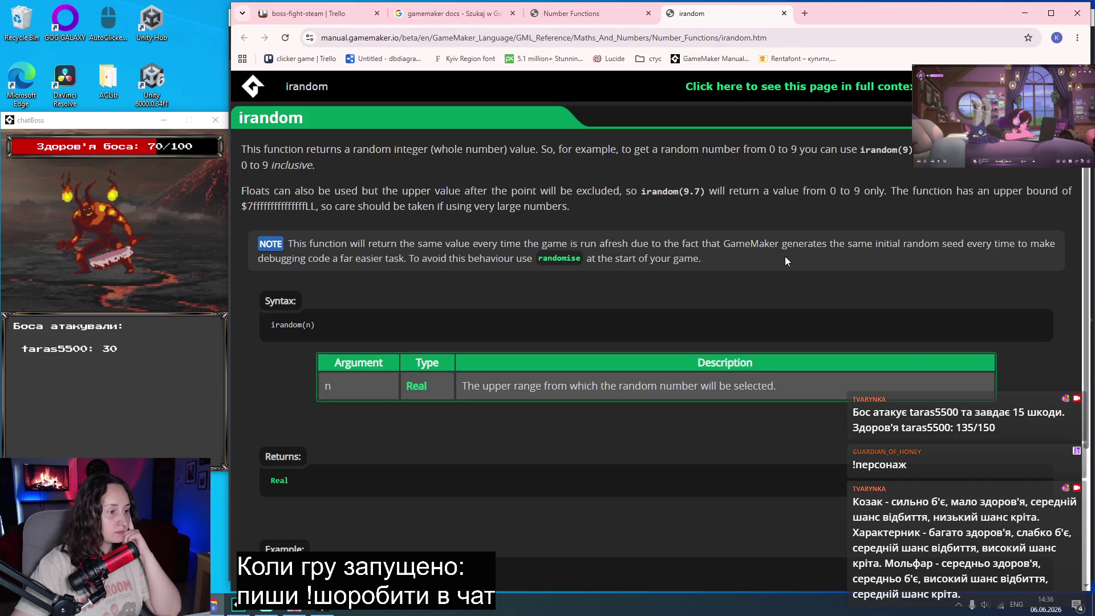
pyautogui.scroll(-2, 775, 259)
pyautogui.scroll(-1, 773, 258)
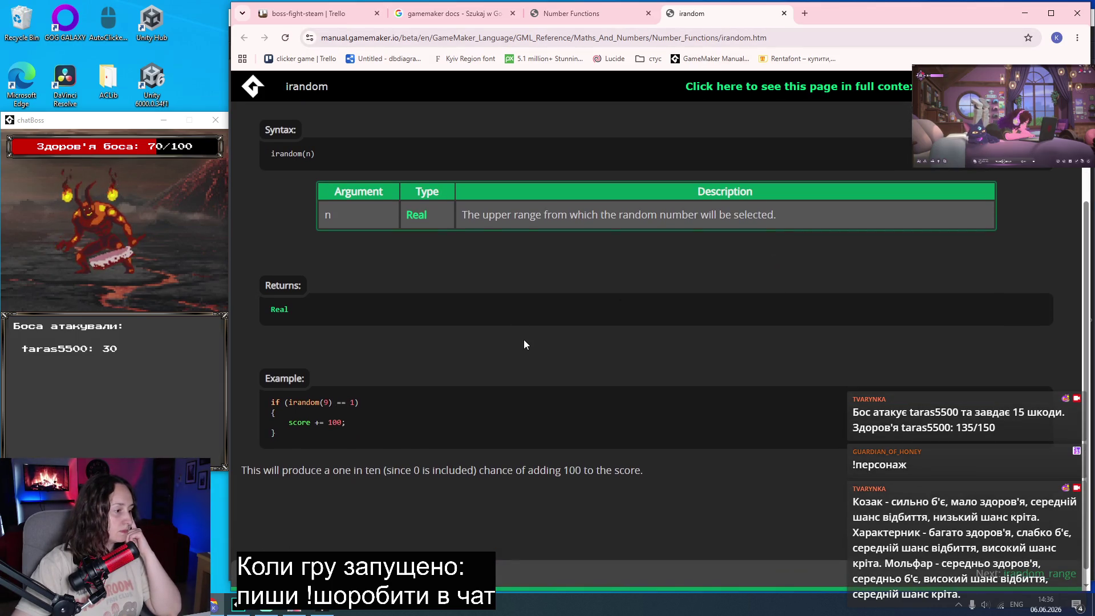
pyautogui.scroll(2, 567, 383)
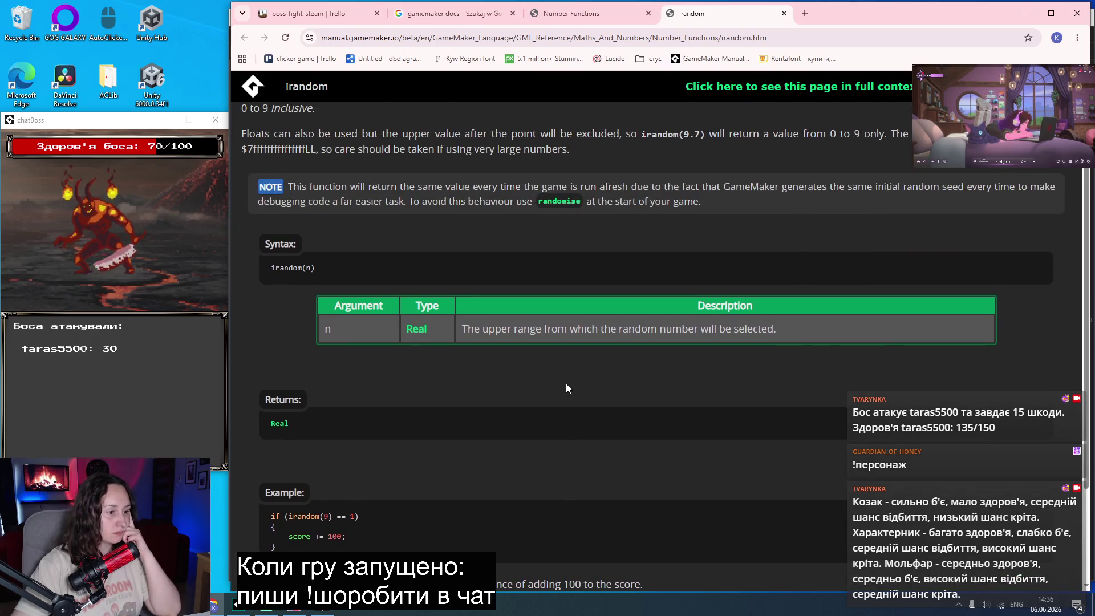
pyautogui.scroll(-2, 567, 384)
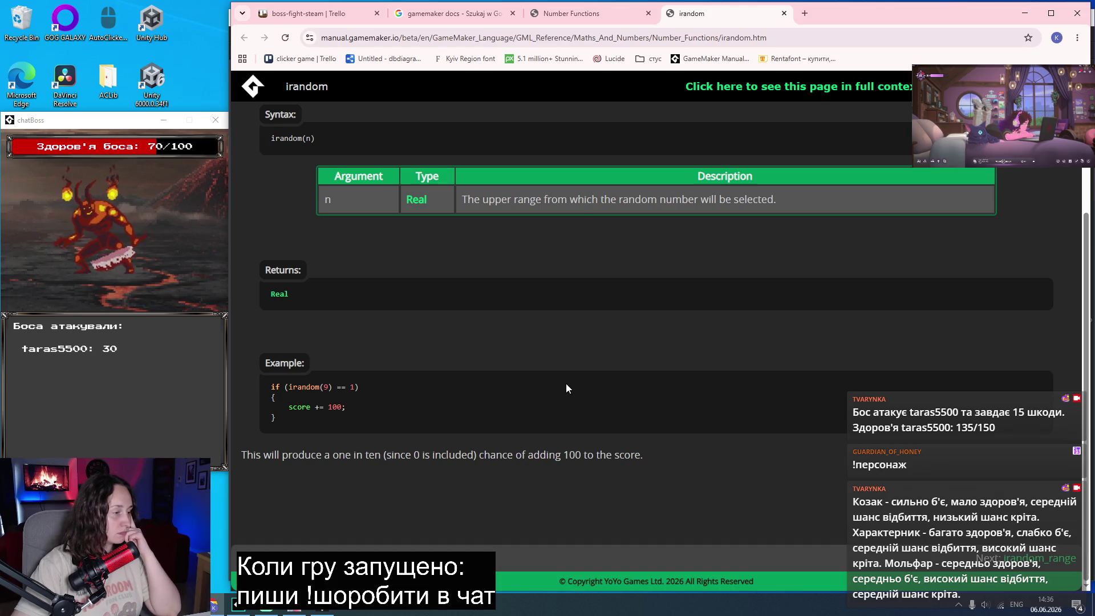
pyautogui.scroll(3, 567, 388)
pyautogui.hotkey('ctrl', 'w')
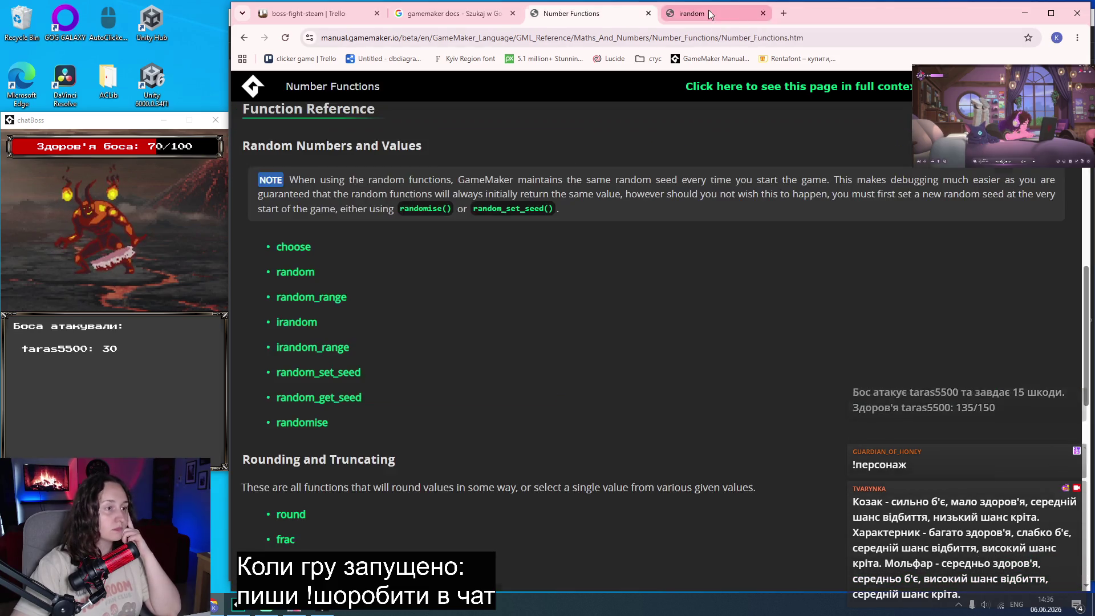
pyautogui.middleClick(347, 340)
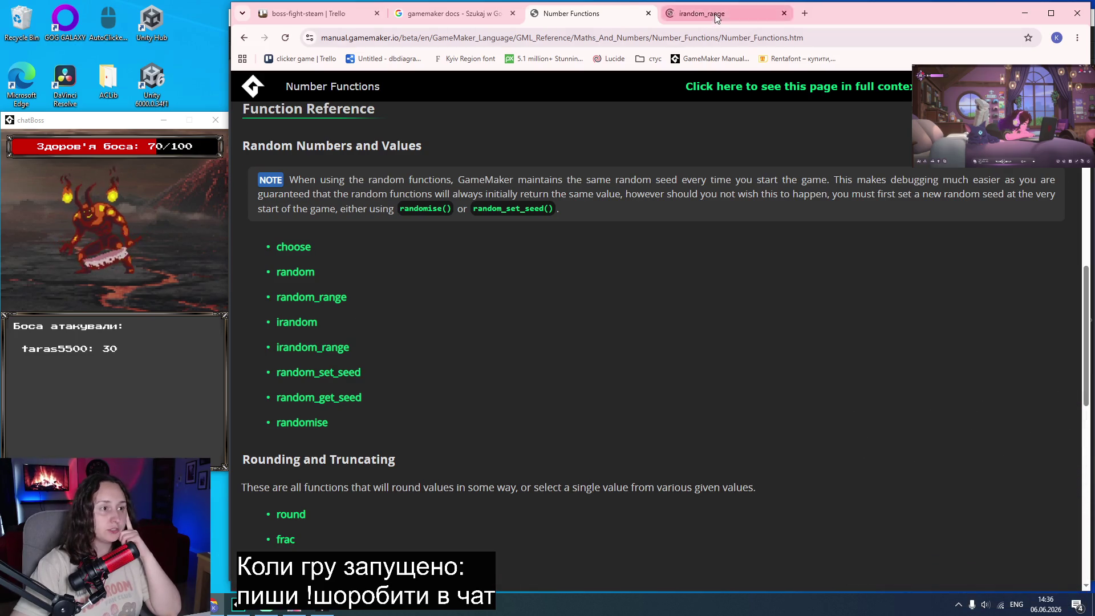
pyautogui.click(707, 13)
# Copy irandom_range(n1, n2) from the manual and paste it over textY's 100.
pyautogui.moveTo(364, 351); pyautogui.dragTo(274, 351)
pyautogui.hotkey('ctrl', 'c')
pyautogui.click(266, 603)
pyautogui.click(789, 249)
pyautogui.doubleClick(722, 222)
pyautogui.hotkey('ctrl', 'v')
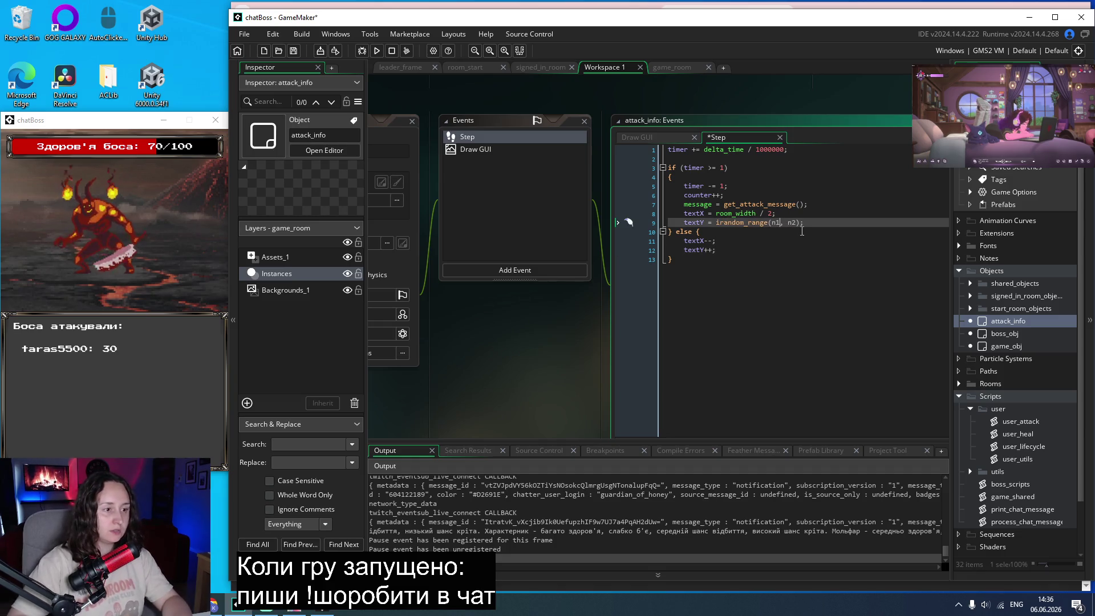
# Set the arguments to 80, 120 and add an empty line after it.
pyautogui.press('BackSpace')
pyautogui.press('BackSpace')
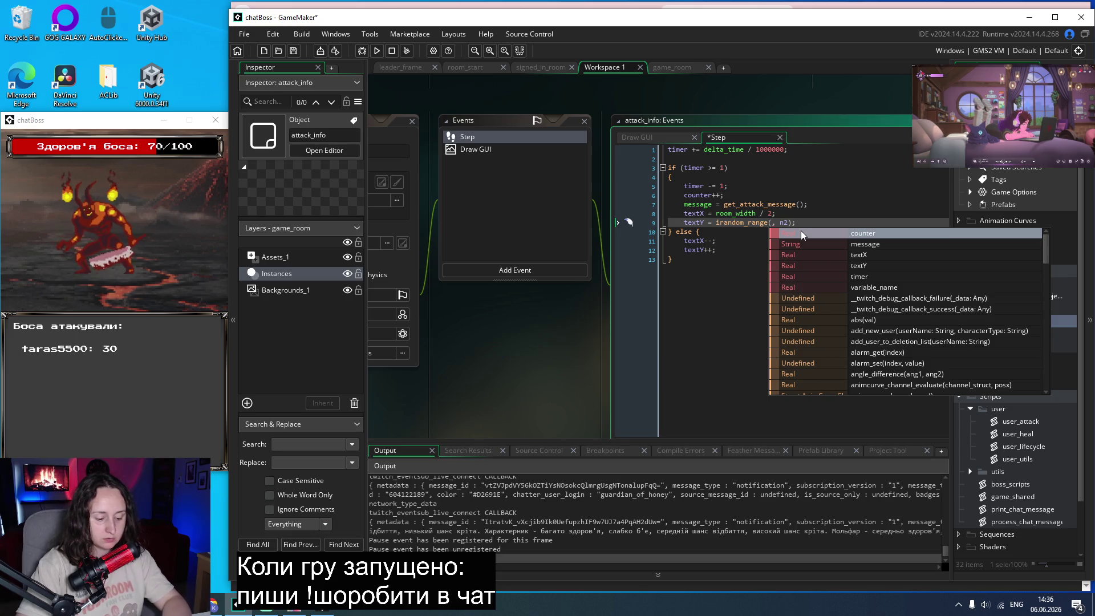
pyautogui.write('80, ')
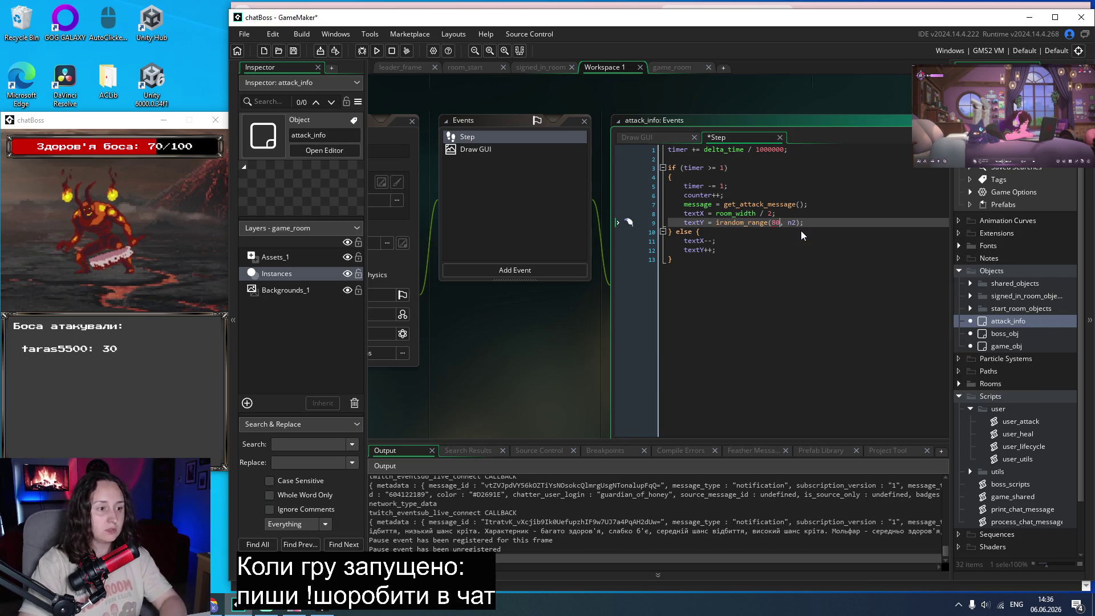
pyautogui.write('120')
pyautogui.click(850, 224)
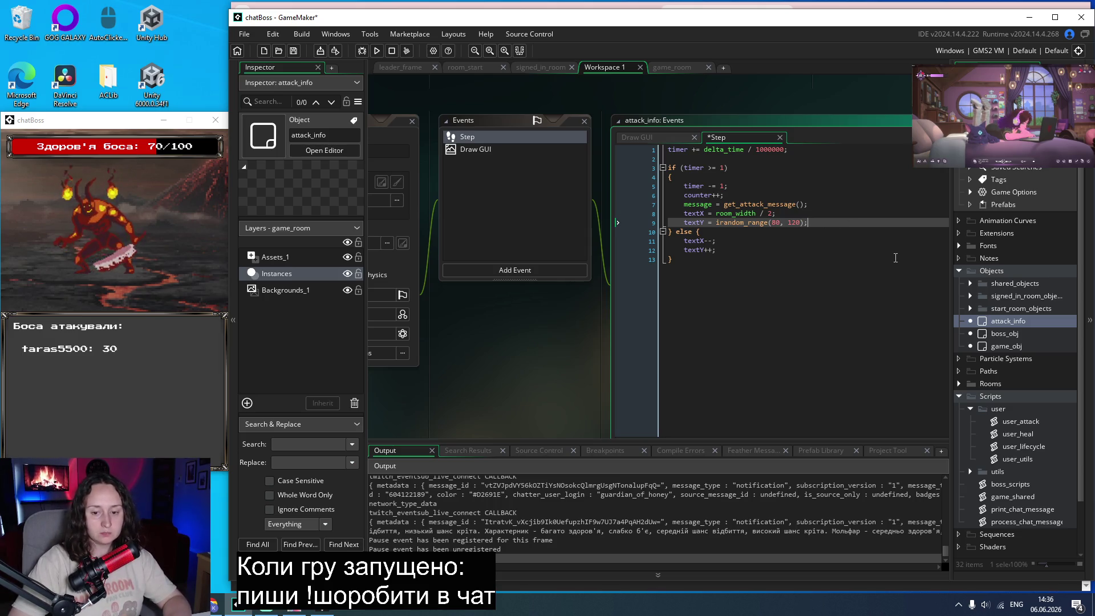
pyautogui.press('Return')
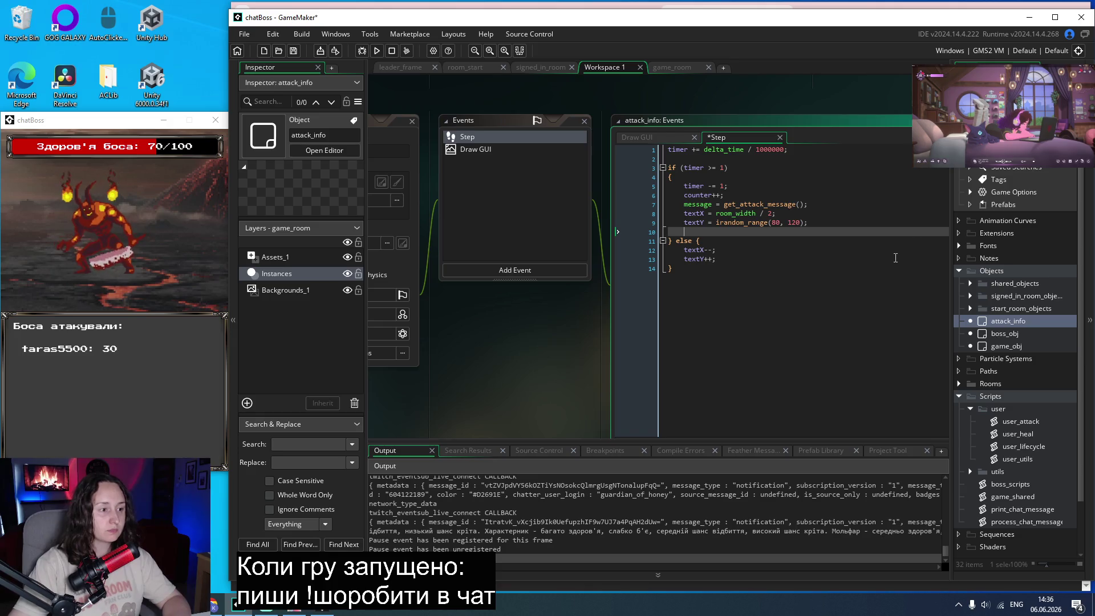
pyautogui.click(756, 277)
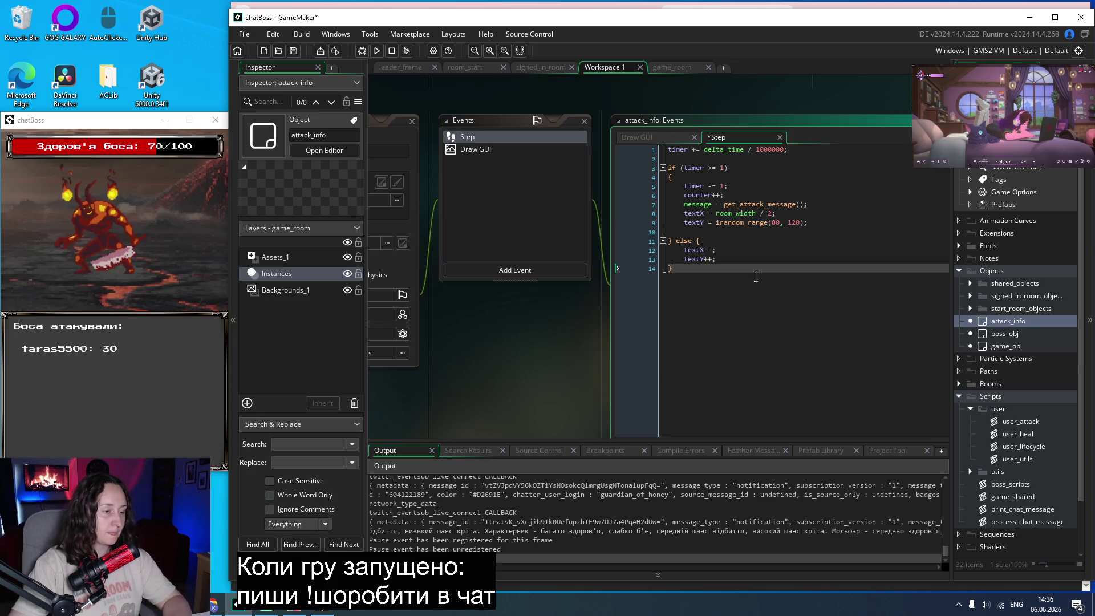
pyautogui.click(727, 231)
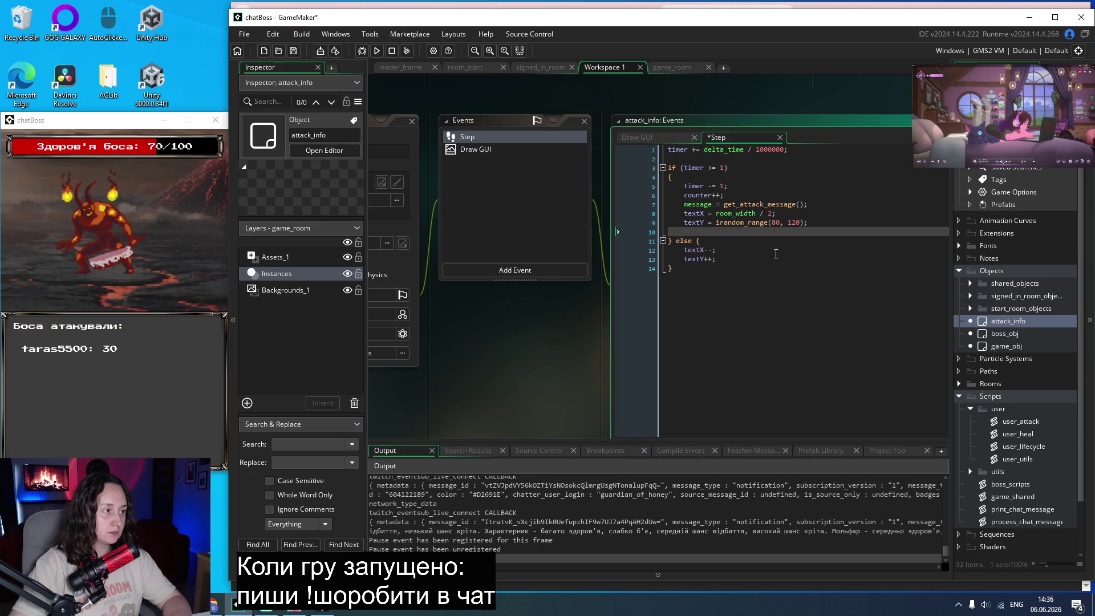
pyautogui.hscroll(-3, 545, 357)
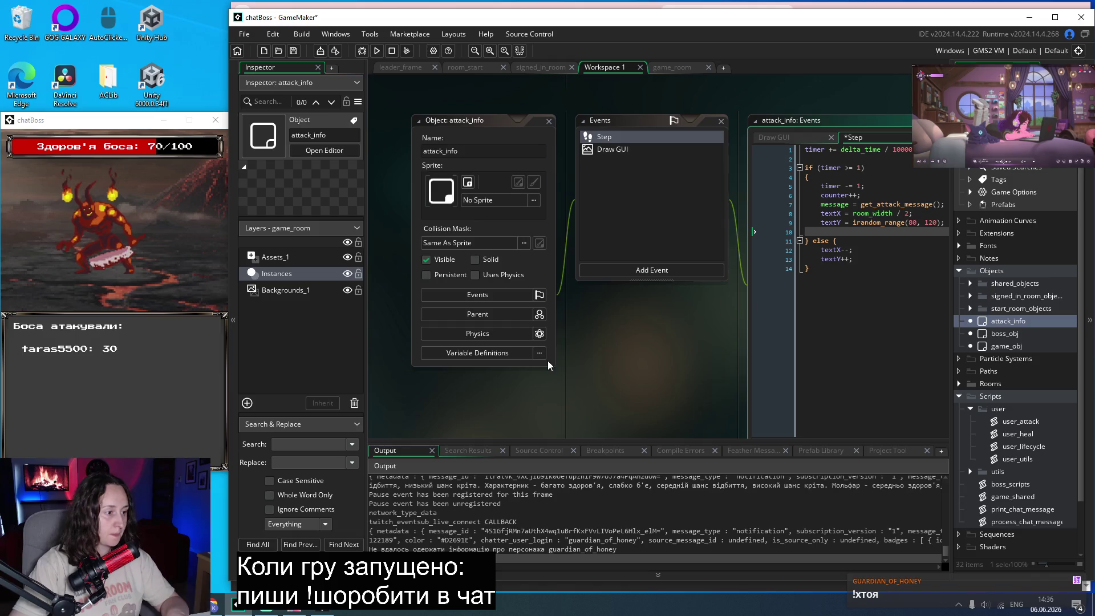
# Add Integer variables directionX and directionY to attack_info's Variable Definitions.
pyautogui.click(507, 354)
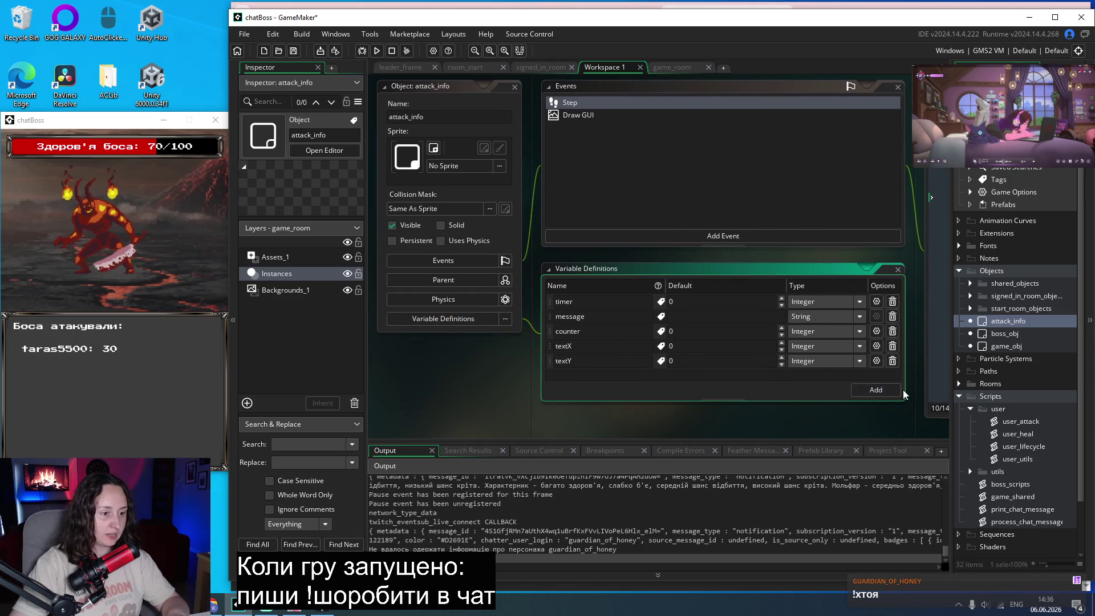
pyautogui.click(878, 393)
pyautogui.write('x')
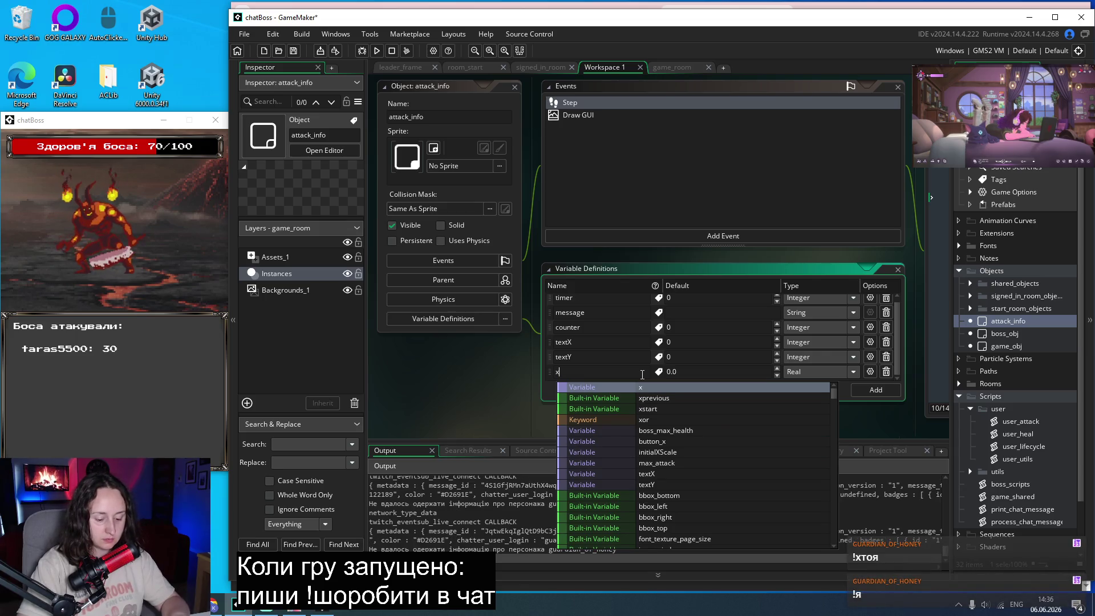
pyautogui.press('BackSpace')
pyautogui.write('d')
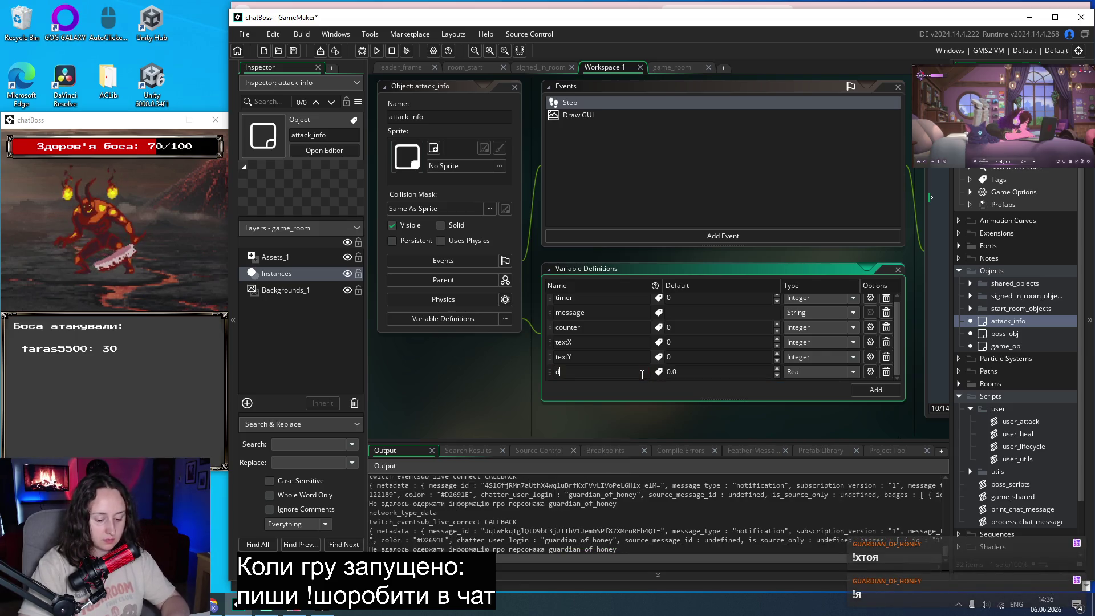
pyautogui.write('irectionX')
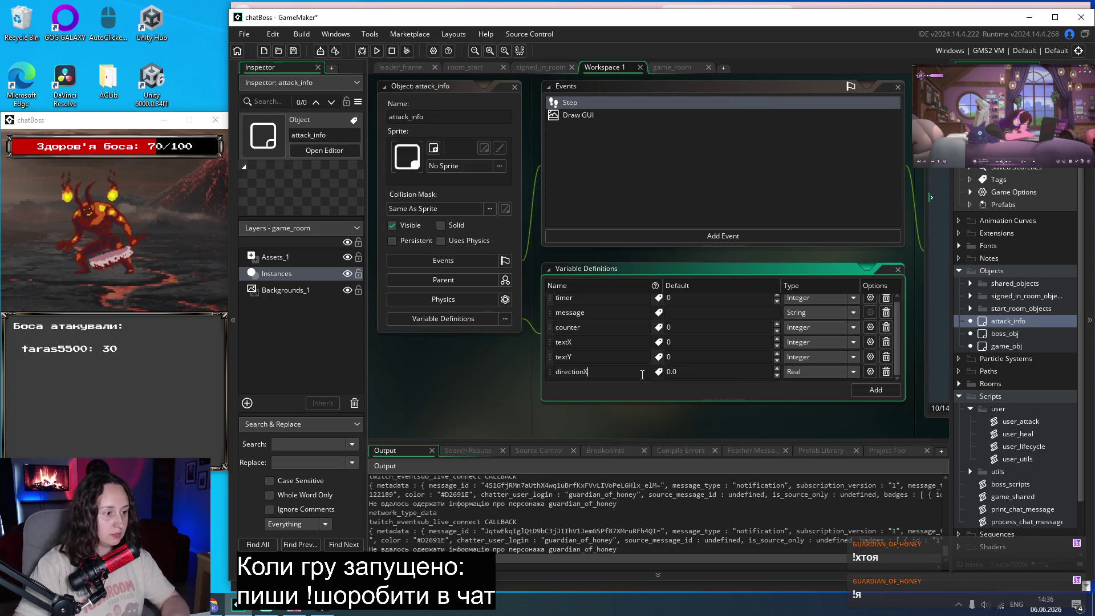
pyautogui.click(854, 372)
pyautogui.click(834, 393)
pyautogui.click(875, 390)
pyautogui.write('directionY')
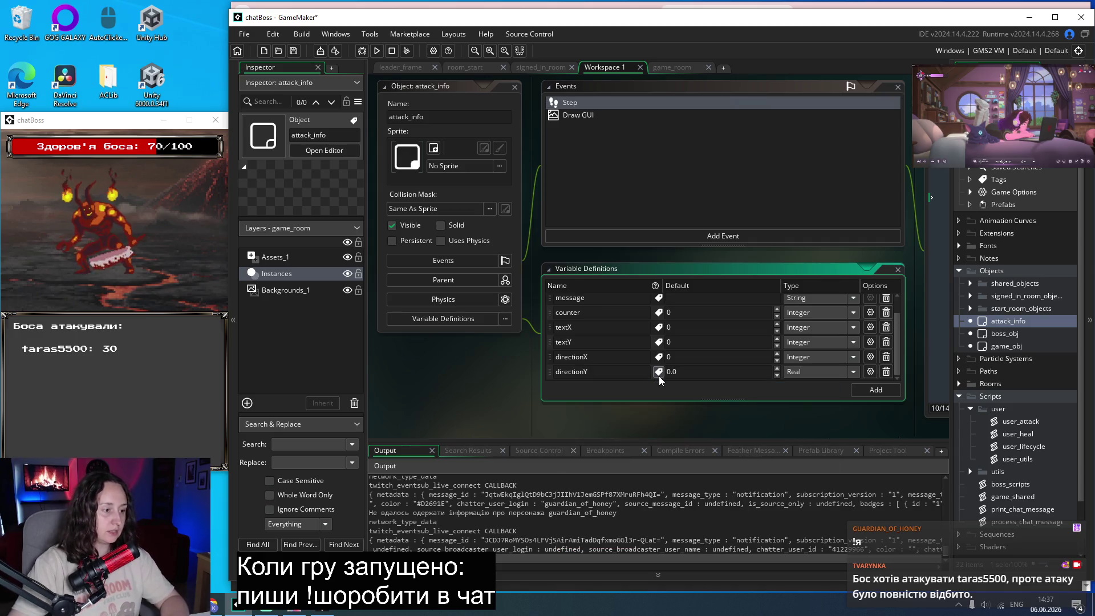
pyautogui.click(854, 372)
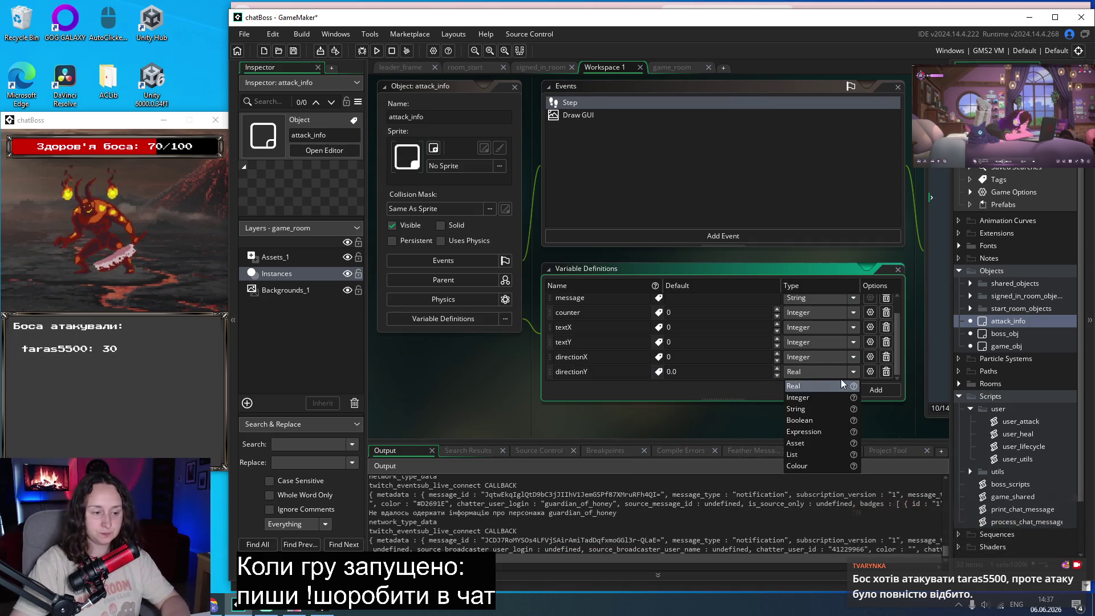
pyautogui.click(810, 394)
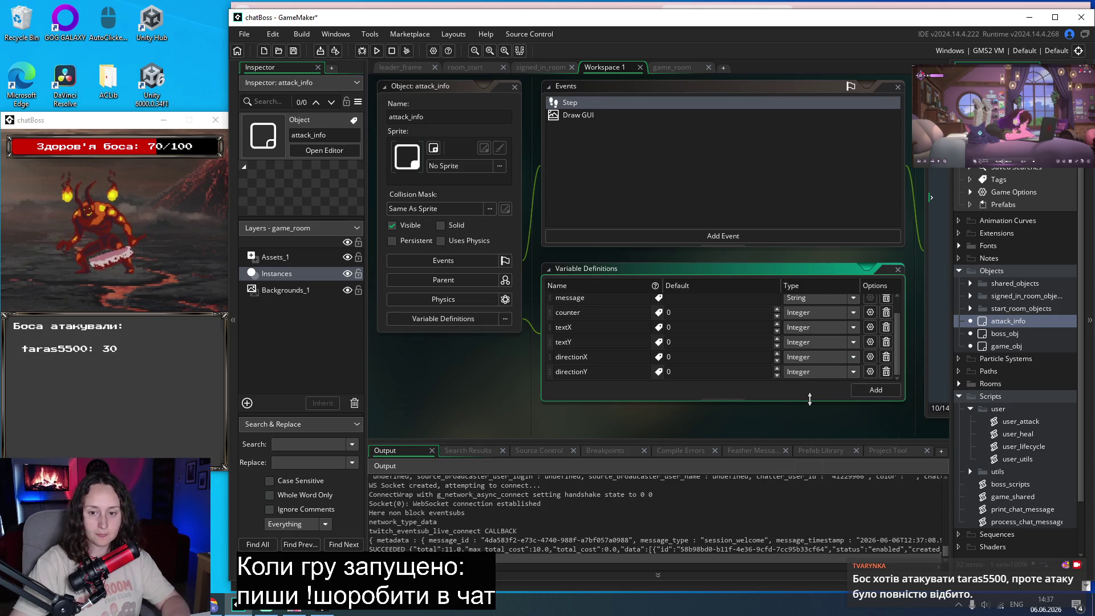
pyautogui.doubleClick(570, 103)
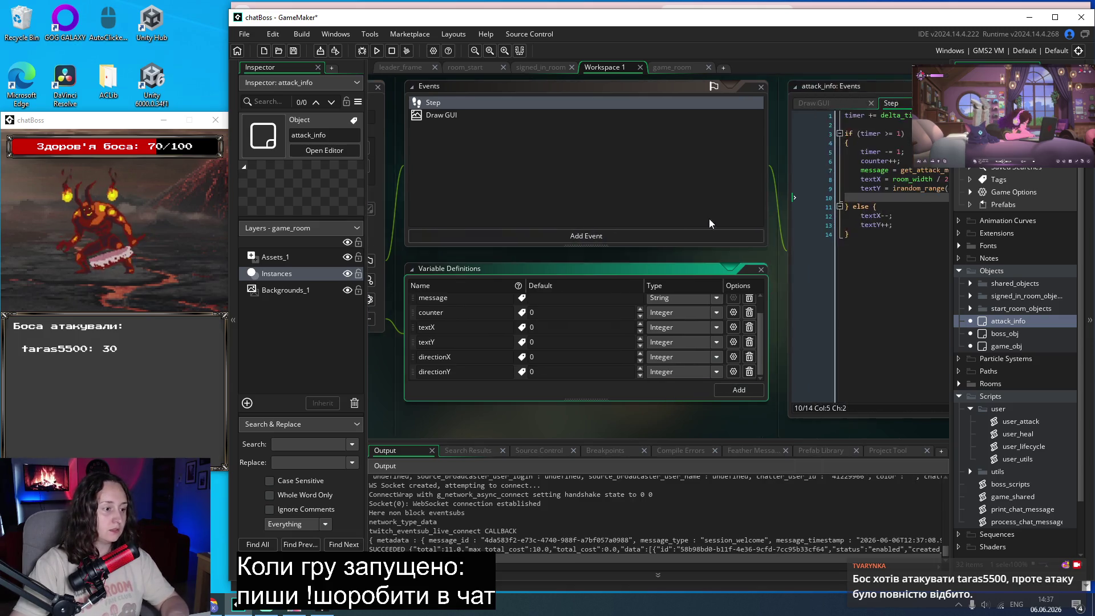
# Add lines setting directionX and directionY from random_range calls, directionY between -1 and 1.
pyautogui.click(737, 201)
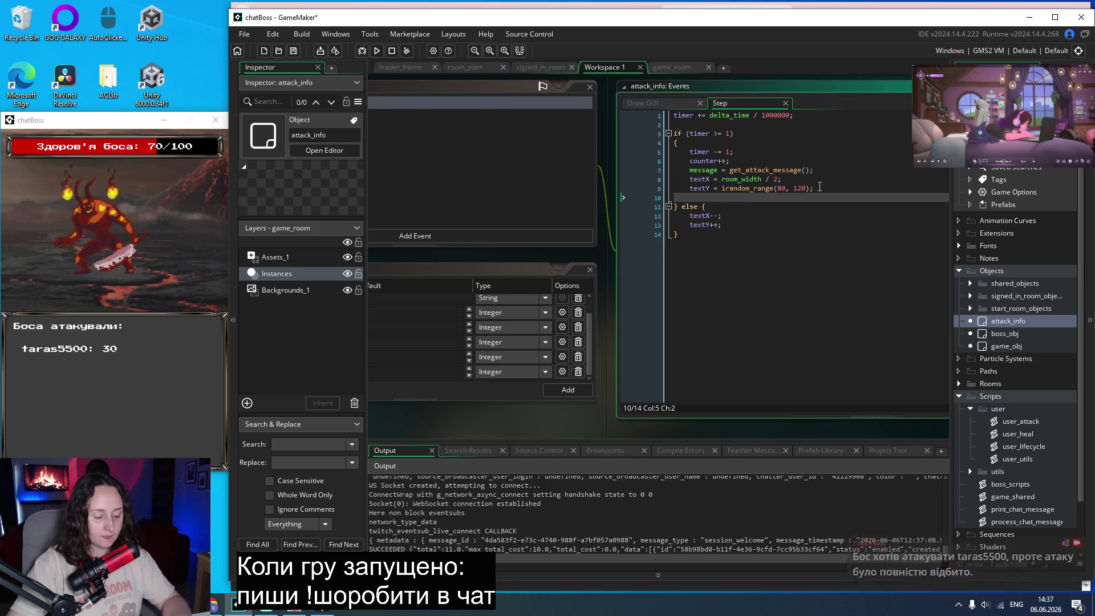
pyautogui.write('direction')
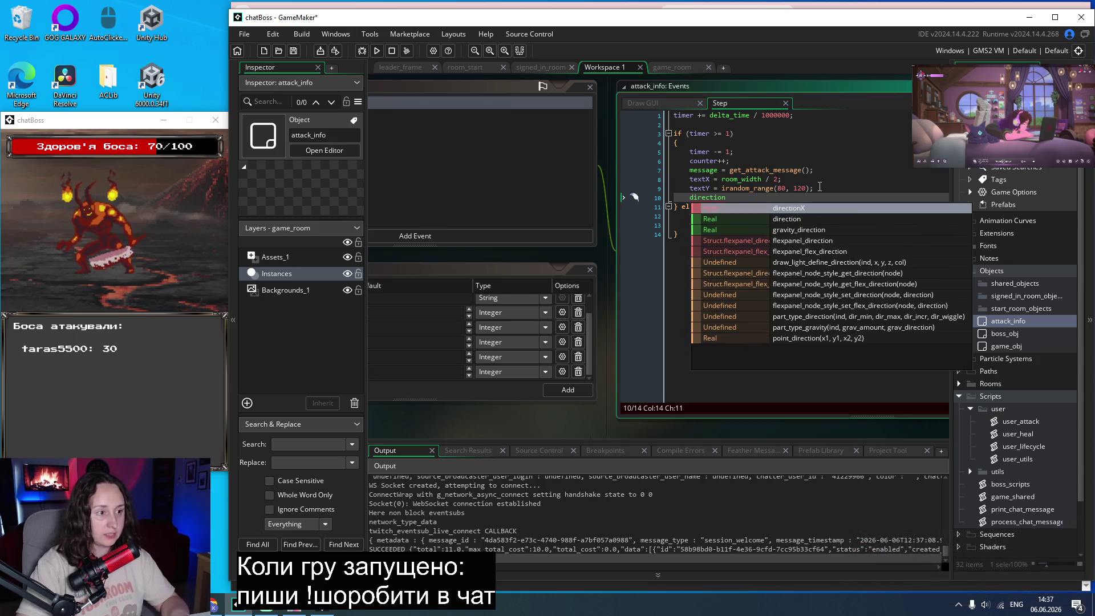
pyautogui.press('Return')
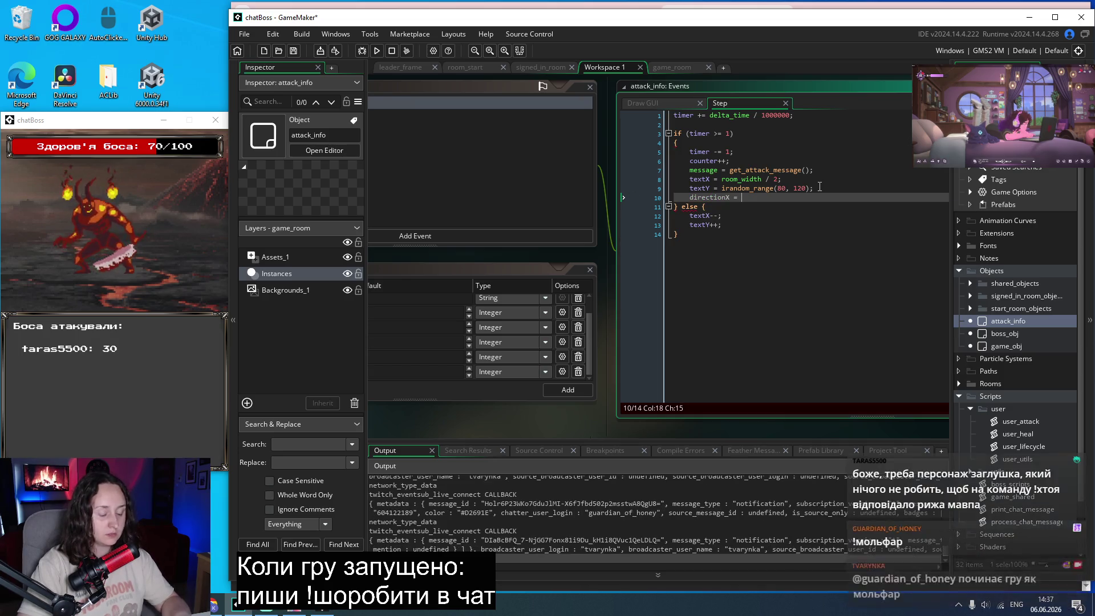
pyautogui.write('rando')
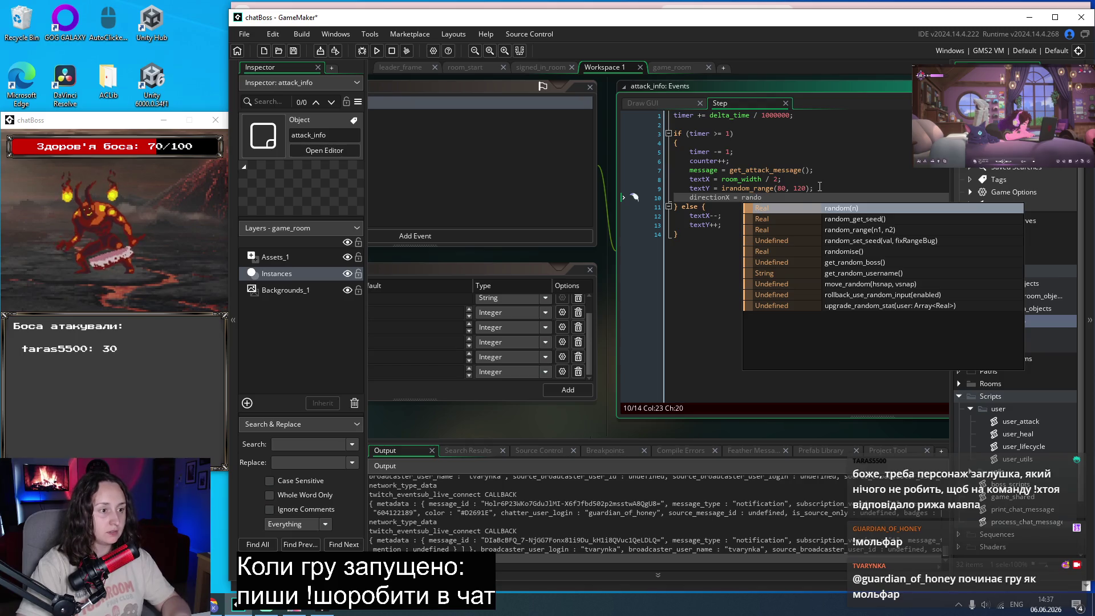
pyautogui.press('Down')
pyautogui.press('Down')
pyautogui.press('Return')
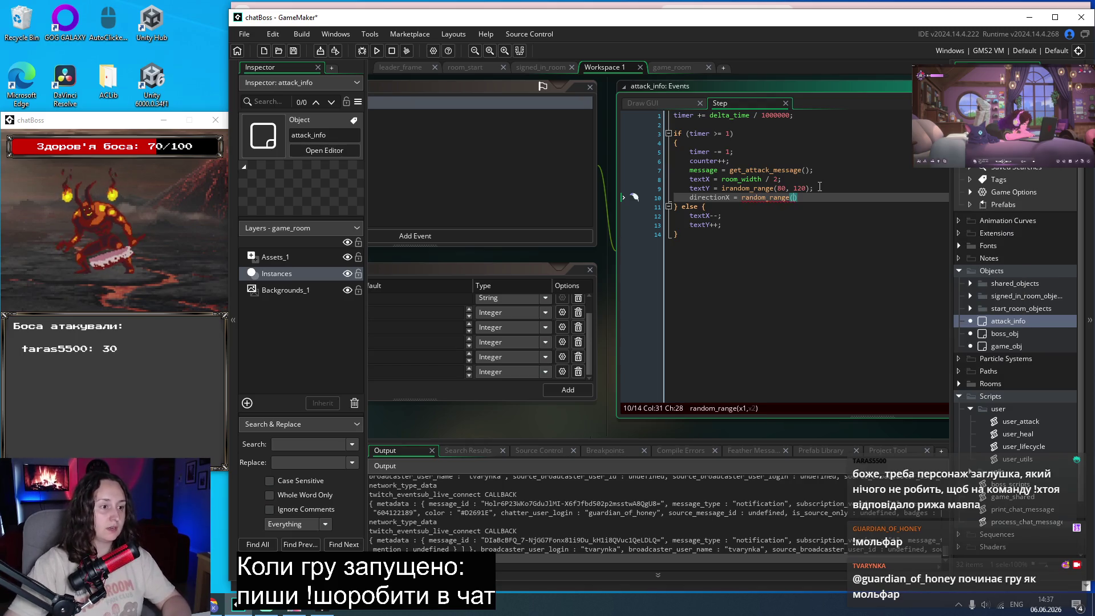
pyautogui.write('-1')
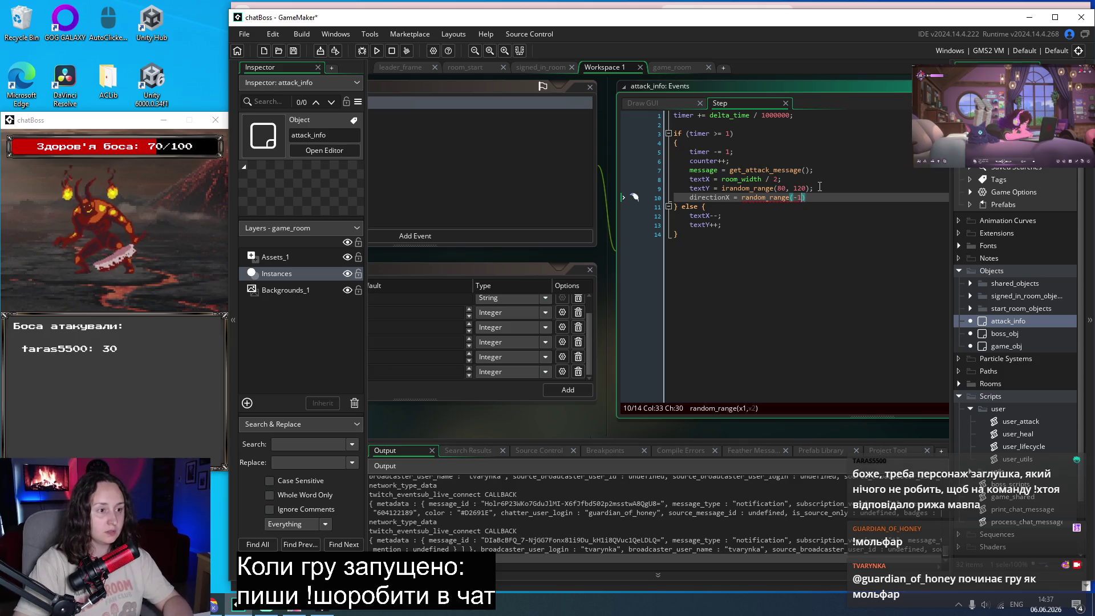
pyautogui.write(', 1')
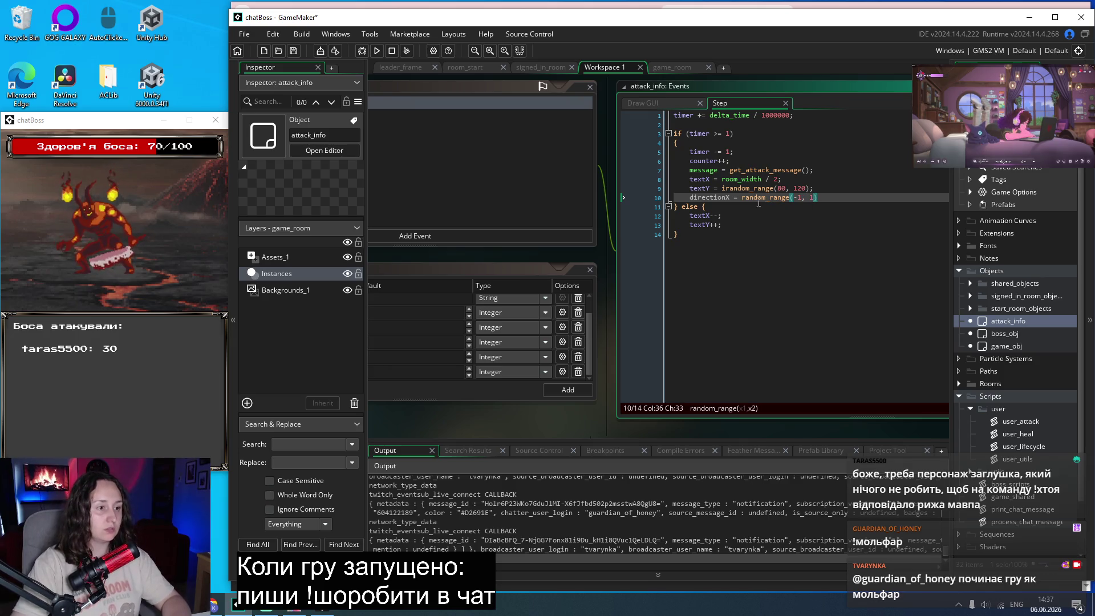
pyautogui.click(823, 198)
pyautogui.write(';')
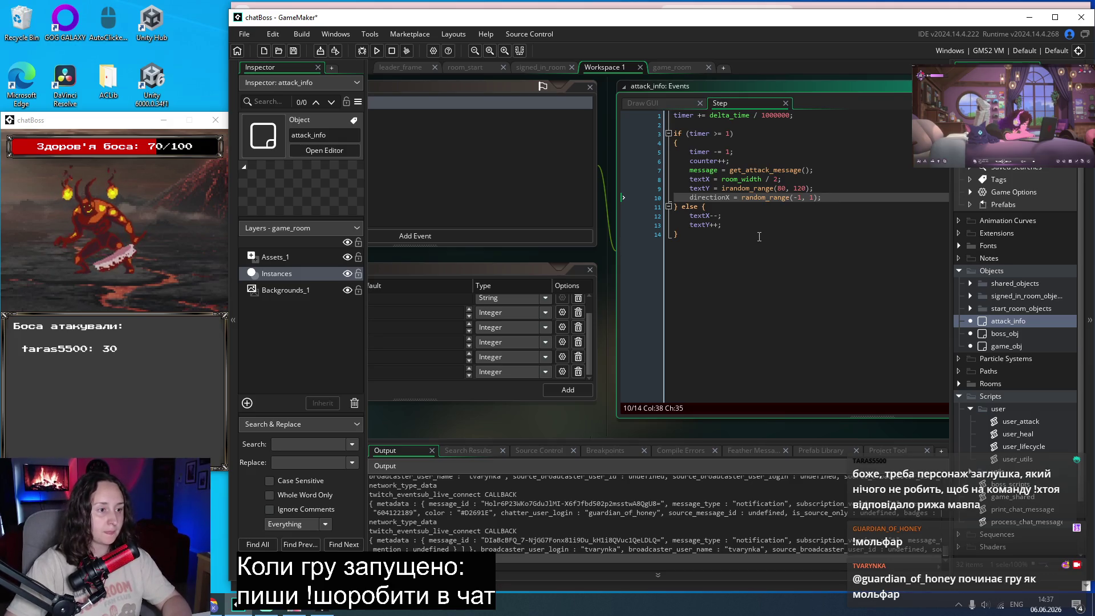
pyautogui.press('Return')
pyautogui.write('directionY = ')
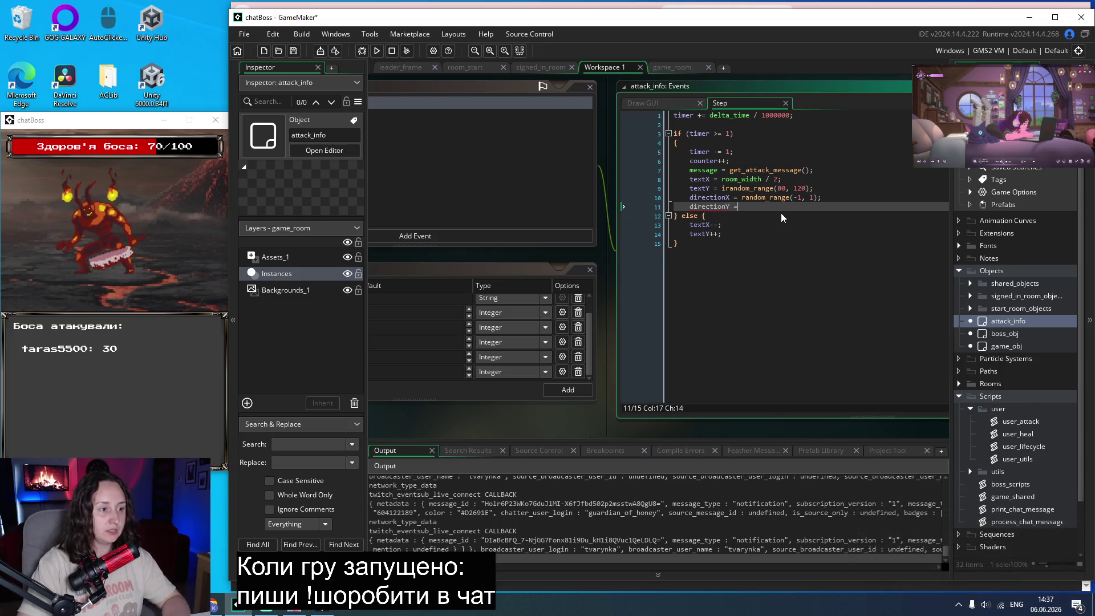
pyautogui.write('rand')
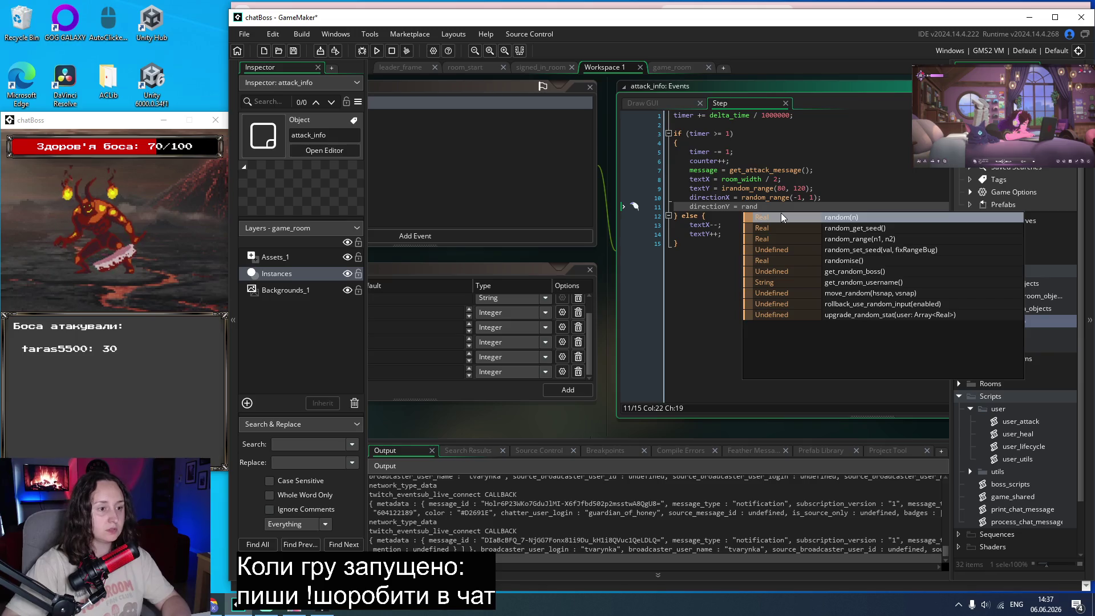
pyautogui.press('Down')
pyautogui.press('Down')
pyautogui.press('Return')
pyautogui.write('-1 , 1)')
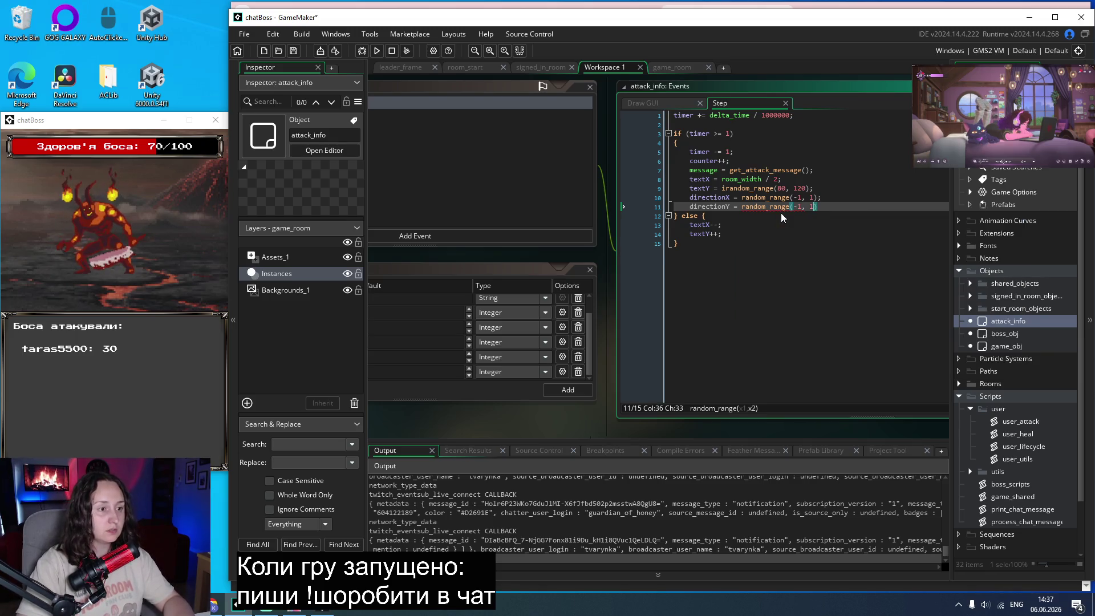
pyautogui.write(';')
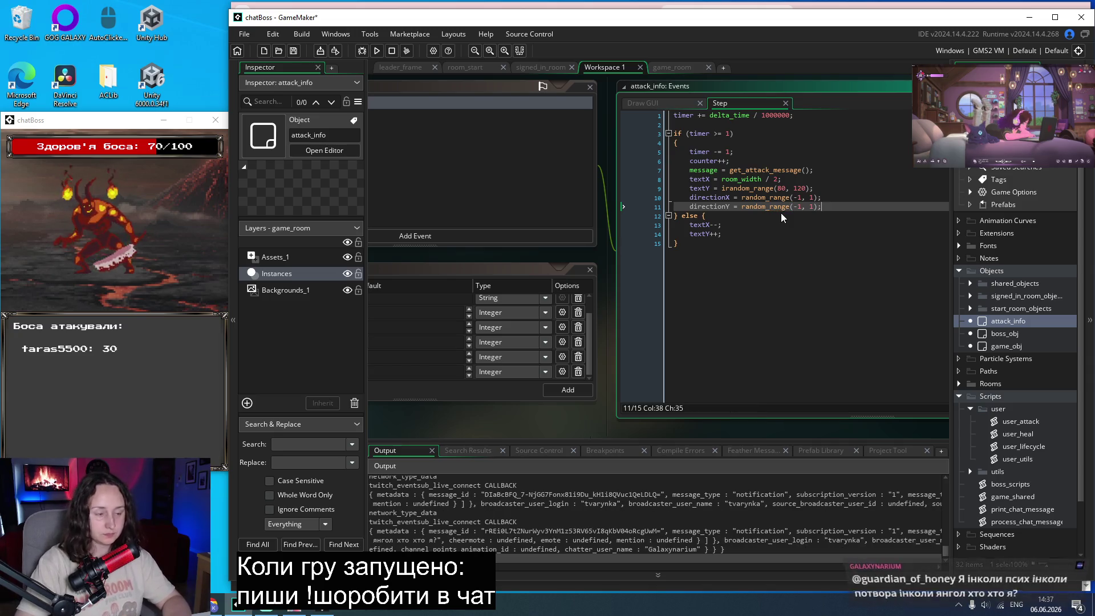
# Replace textX--/textY++ with textX += directionX and textY += directionY, then rebuild the game.
pyautogui.click(715, 226)
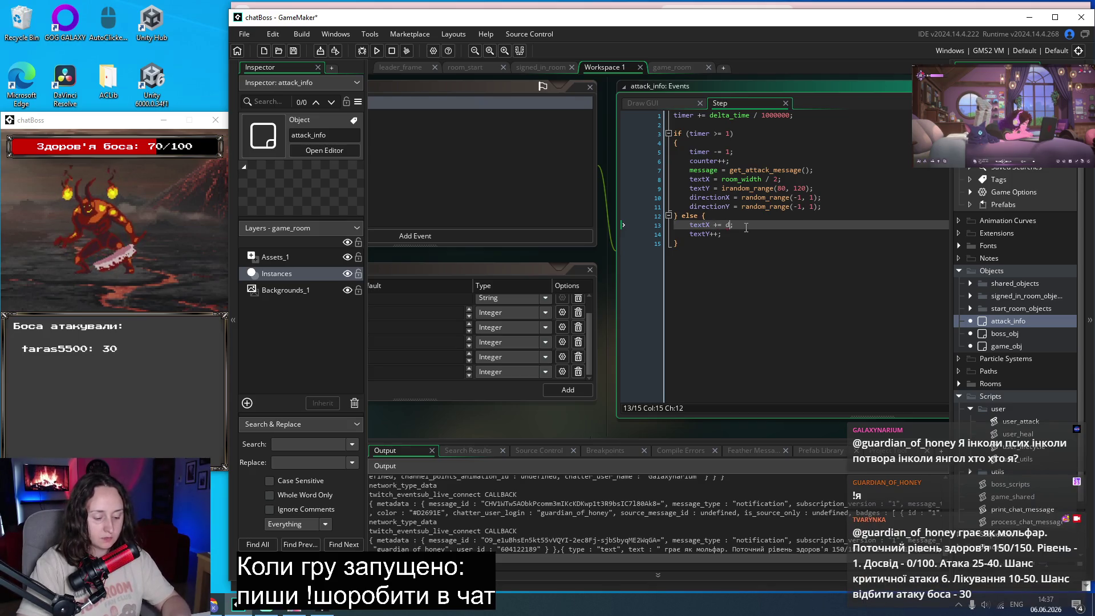
pyautogui.write('ire')
pyautogui.press('Down')
pyautogui.press('Return')
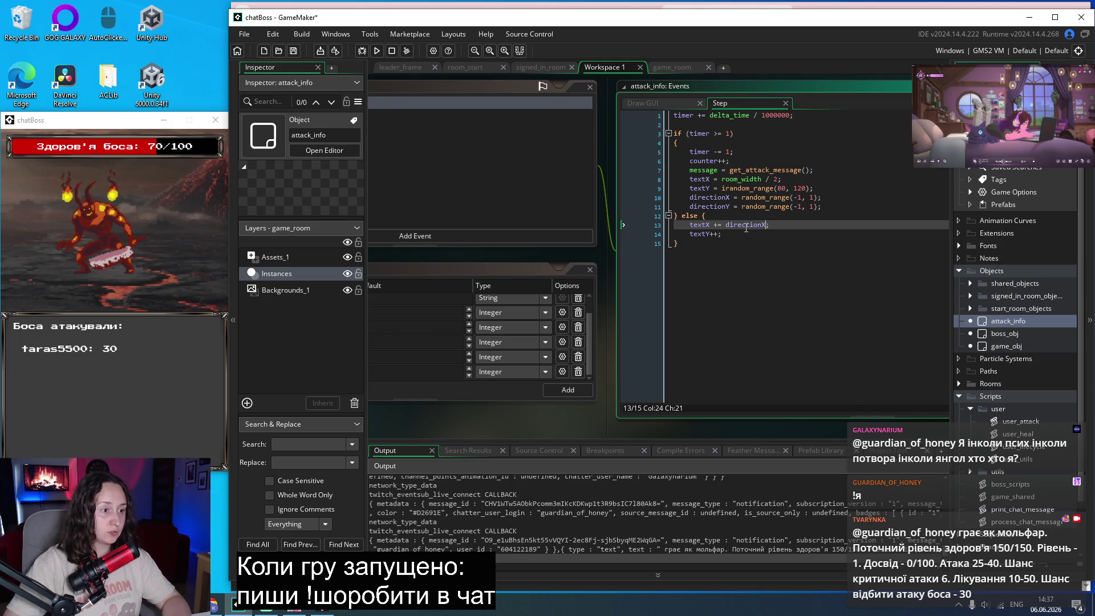
pyautogui.click(725, 237)
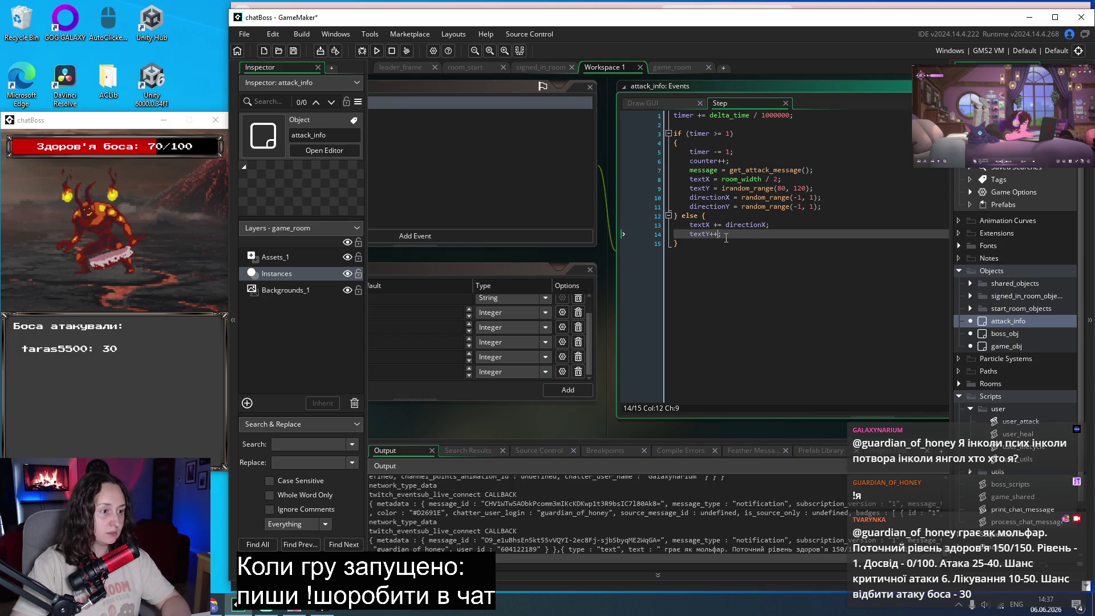
pyautogui.press('BackSpace')
pyautogui.press('BackSpace')
pyautogui.press('BackSpace')
pyautogui.write('+= ;')
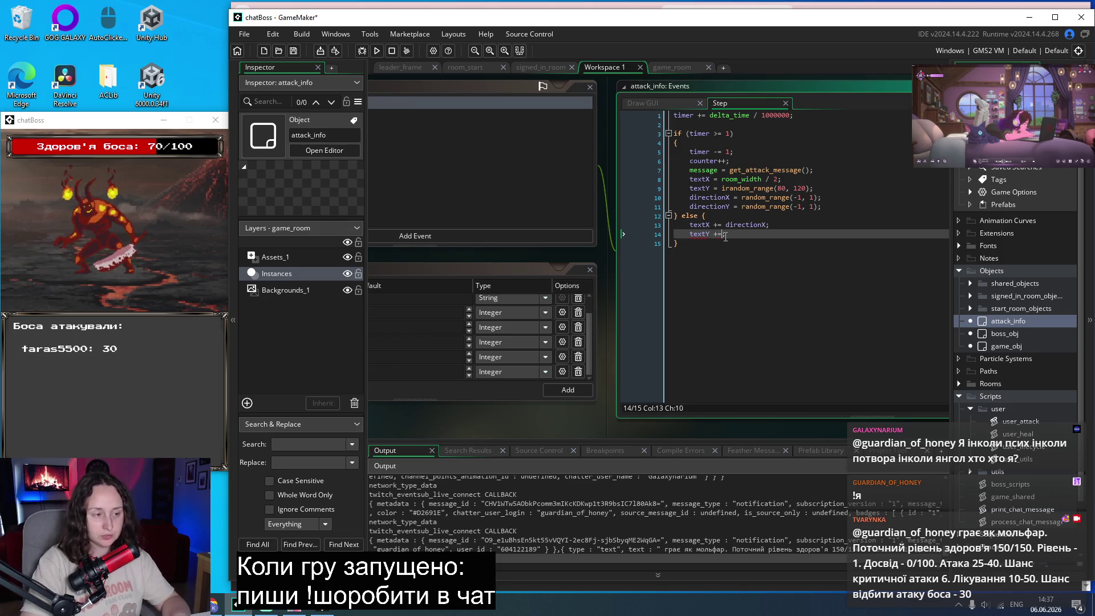
pyautogui.write('direc')
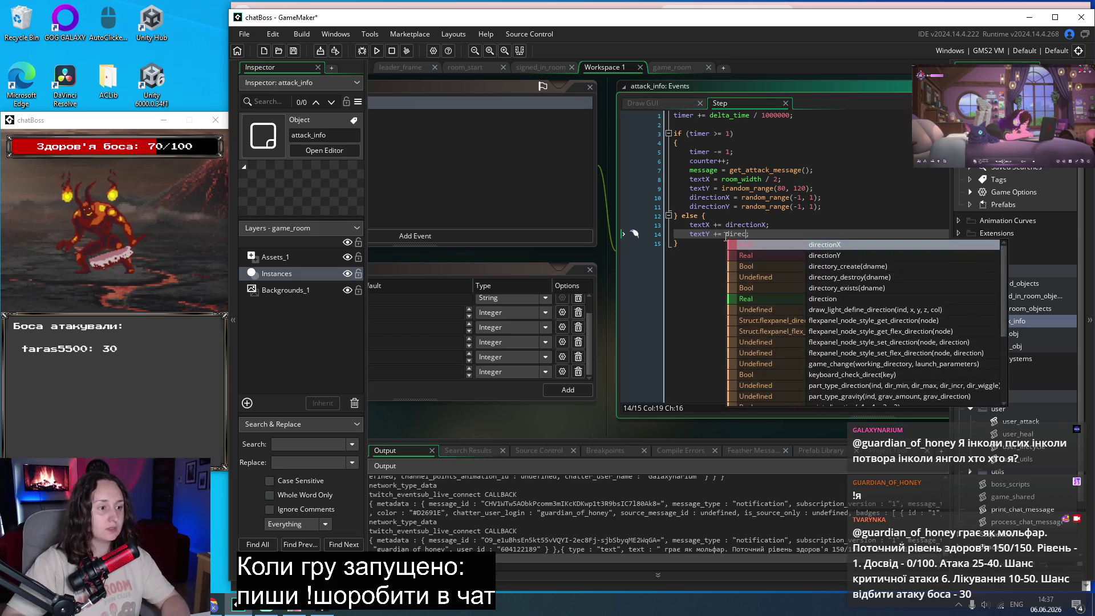
pyautogui.press('Return')
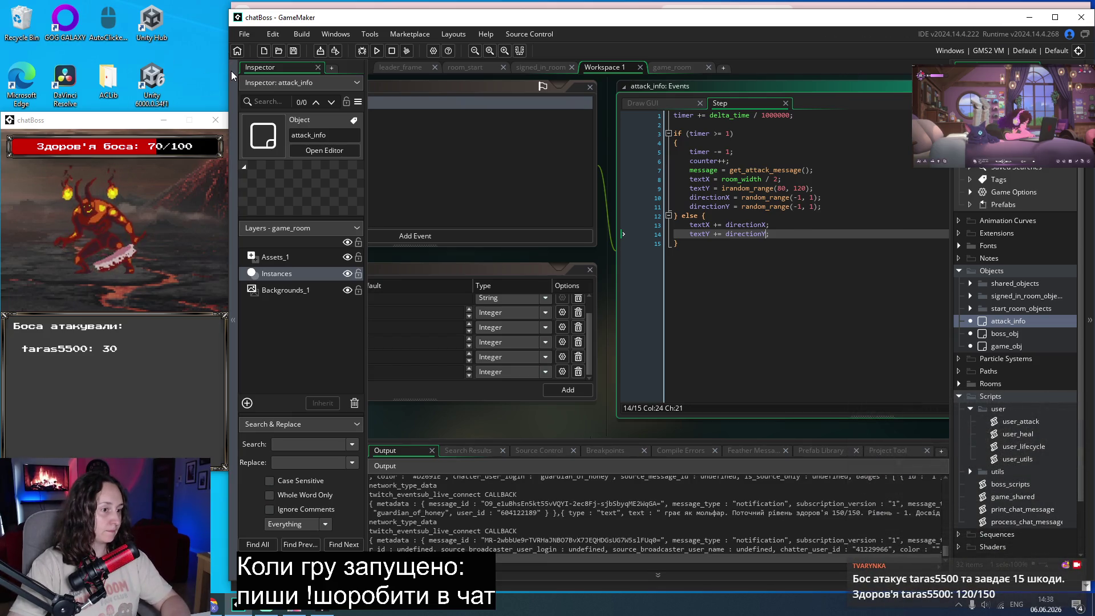
pyautogui.click(379, 53)
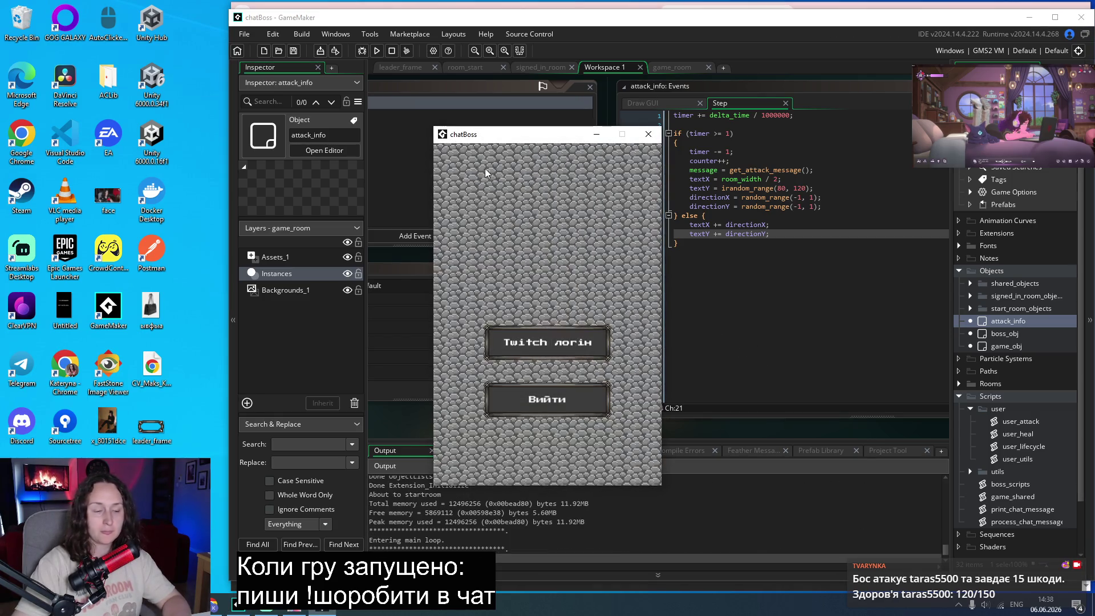
# Move the chatBoss window left and start the boss fight for chat to attack.
pyautogui.moveTo(521, 137)
pyautogui.mouseDown()
pyautogui.moveTo(93, 135)
pyautogui.moveTo(105, 122)
pyautogui.mouseUp()
pyautogui.click(119, 318)
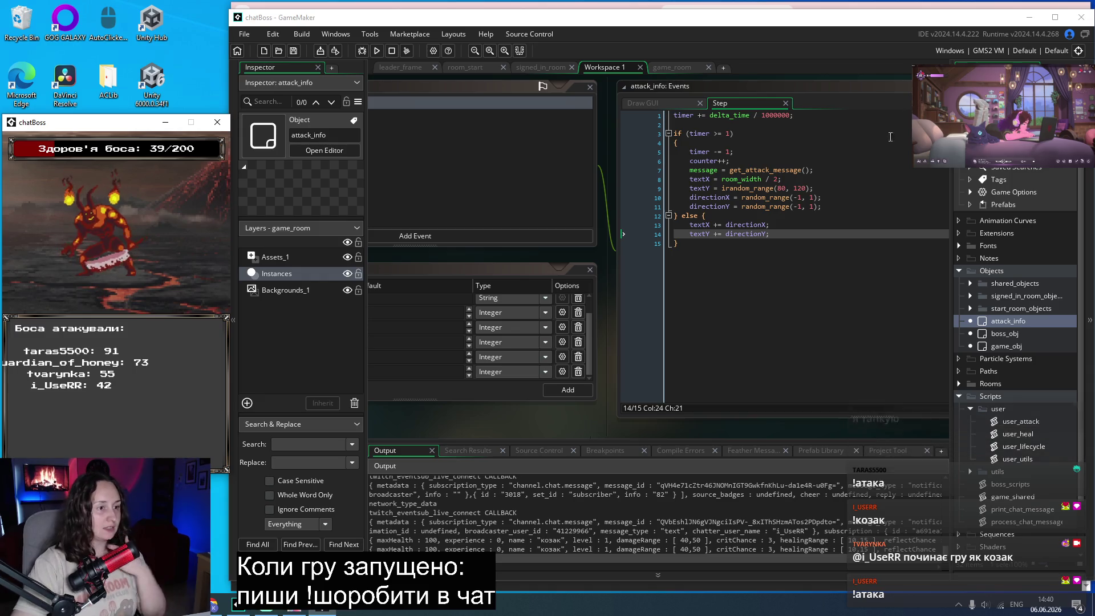
# Change line 9 to textY = irandom_range(100, 130).
pyautogui.click(782, 188)
pyautogui.press('BackSpace')
pyautogui.write('10')
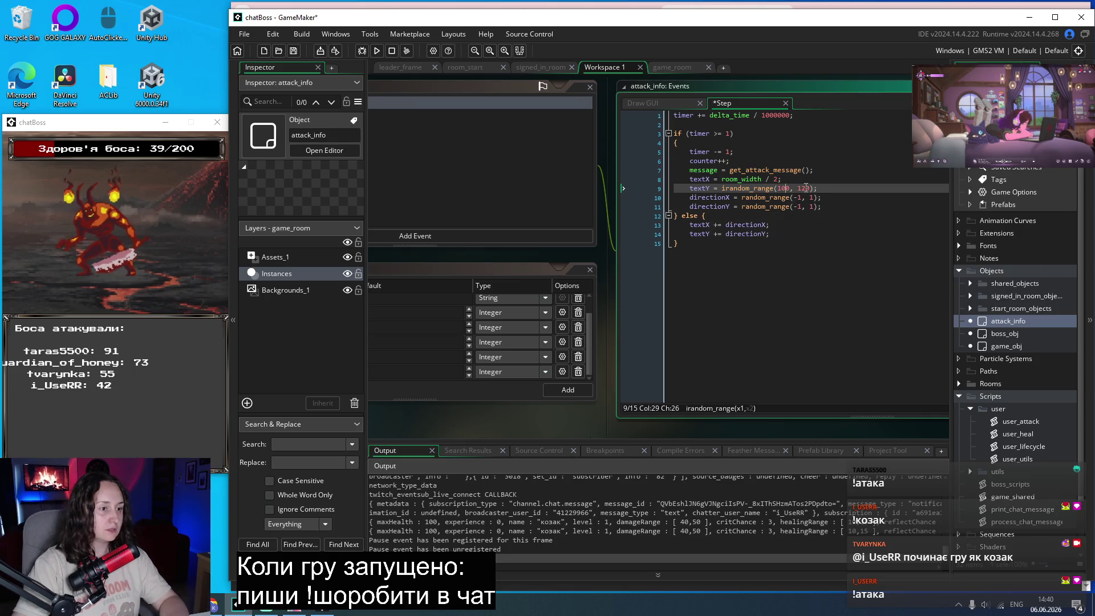
pyautogui.press('Right')
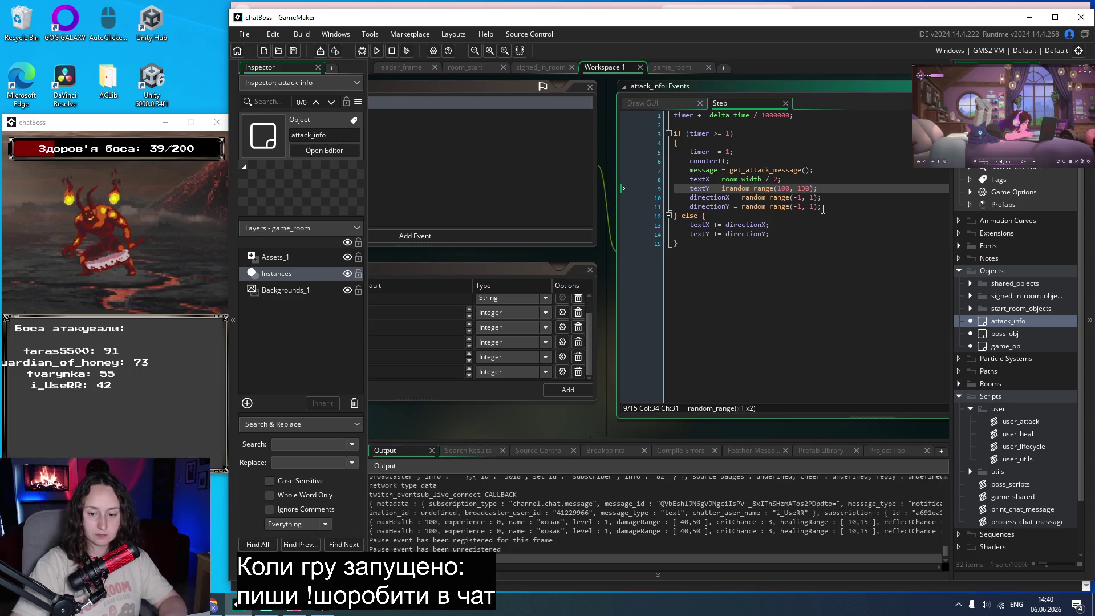
pyautogui.scroll(2, 729, 266)
pyautogui.scroll(-1, 728, 266)
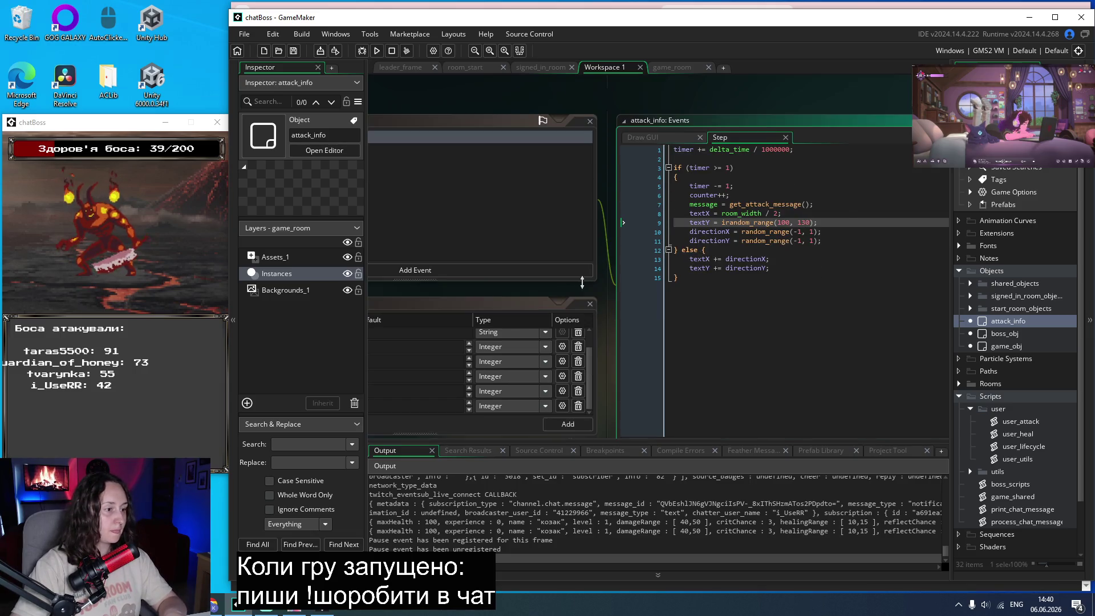
# Move the attack_info object panels up and left while the game runs, until a Code Error appears.
pyautogui.hscroll(-5, 580, 286)
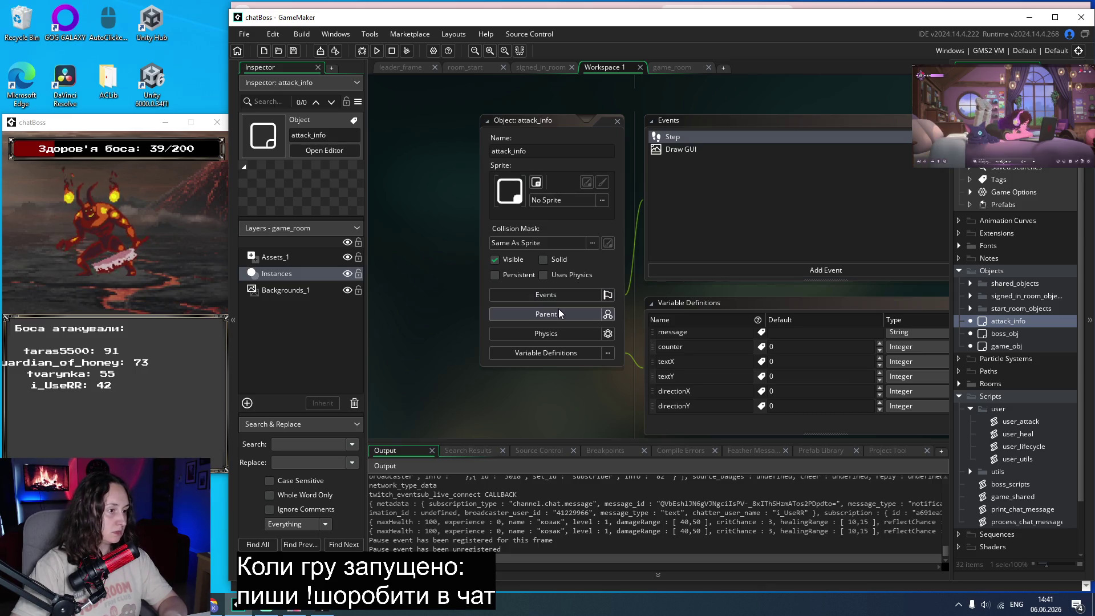
pyautogui.moveTo(550, 121); pyautogui.dragTo(504, 109)
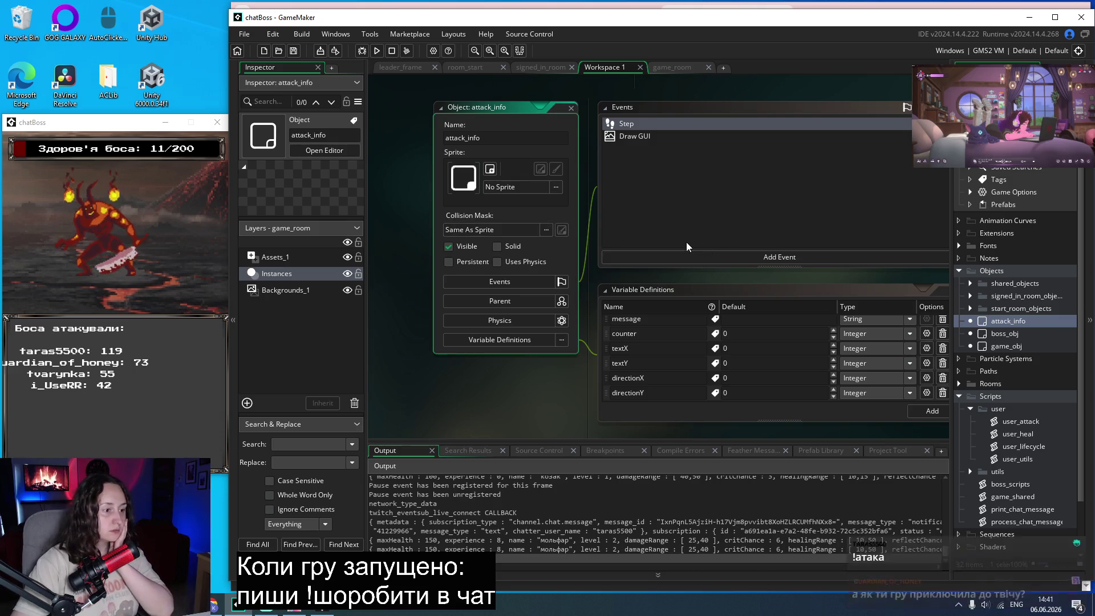
pyautogui.scroll(-1, 686, 238)
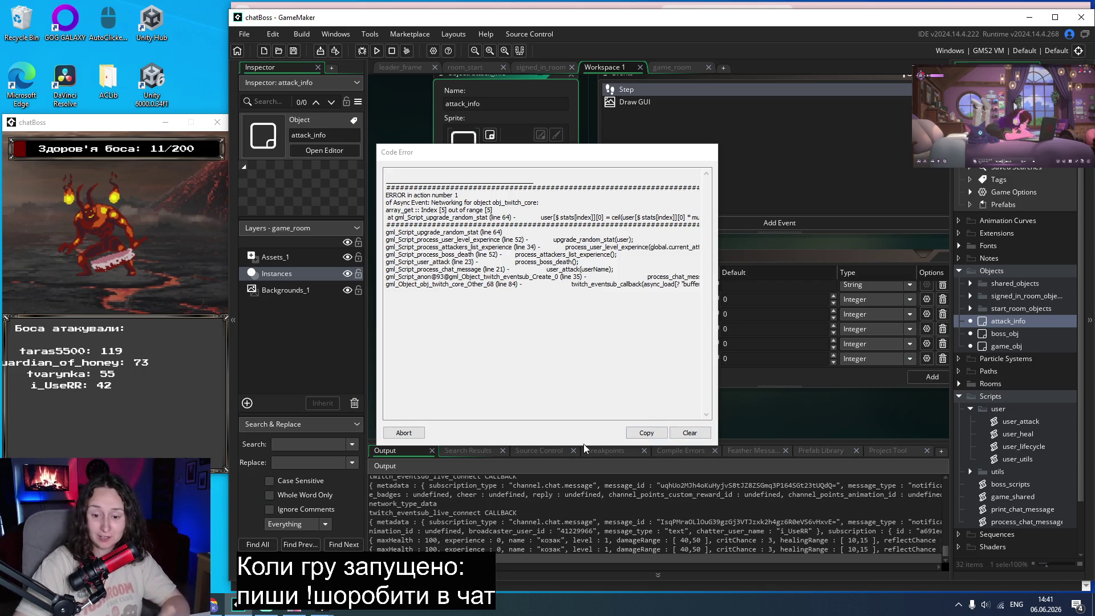
# Abort the crashed chatBoss run from the Code Error dialog.
pyautogui.click(414, 437)
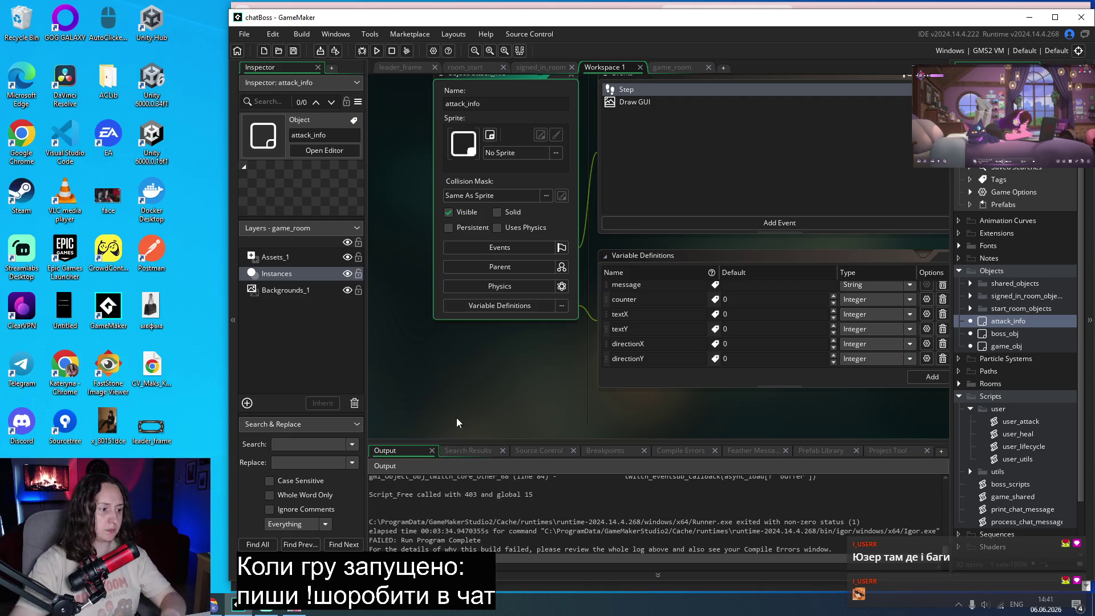
pyautogui.hscroll(3, 557, 382)
pyautogui.scroll(-3, 1028, 326)
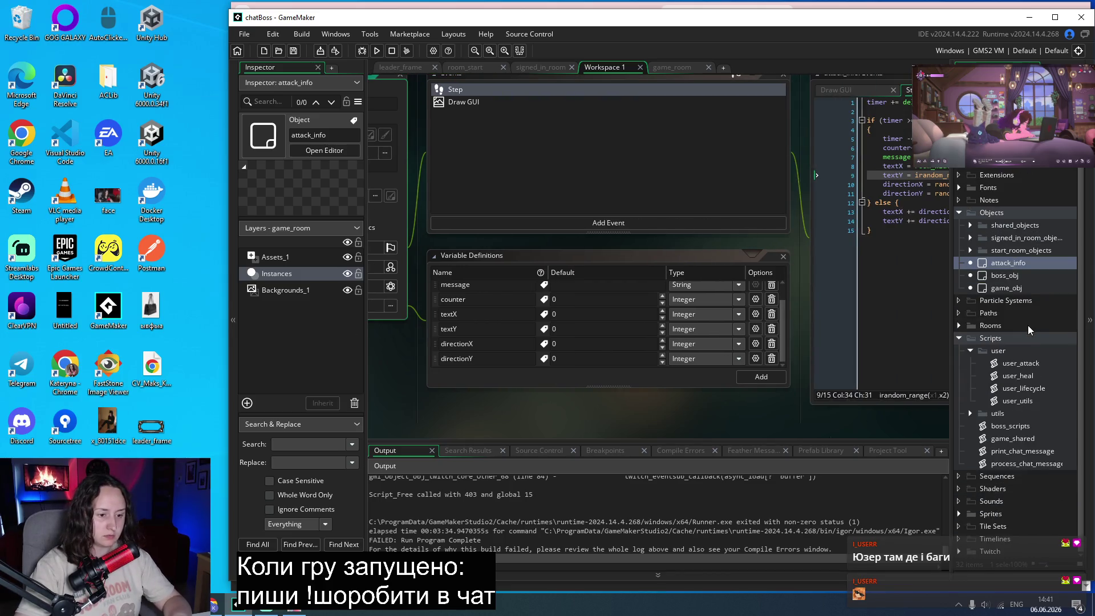
pyautogui.click(960, 552)
# Open obj_twitch_core and review its Create, Clean Up and Async - HTTP event code.
pyautogui.click(970, 552)
pyautogui.scroll(-3, 976, 546)
pyautogui.doubleClick(1009, 498)
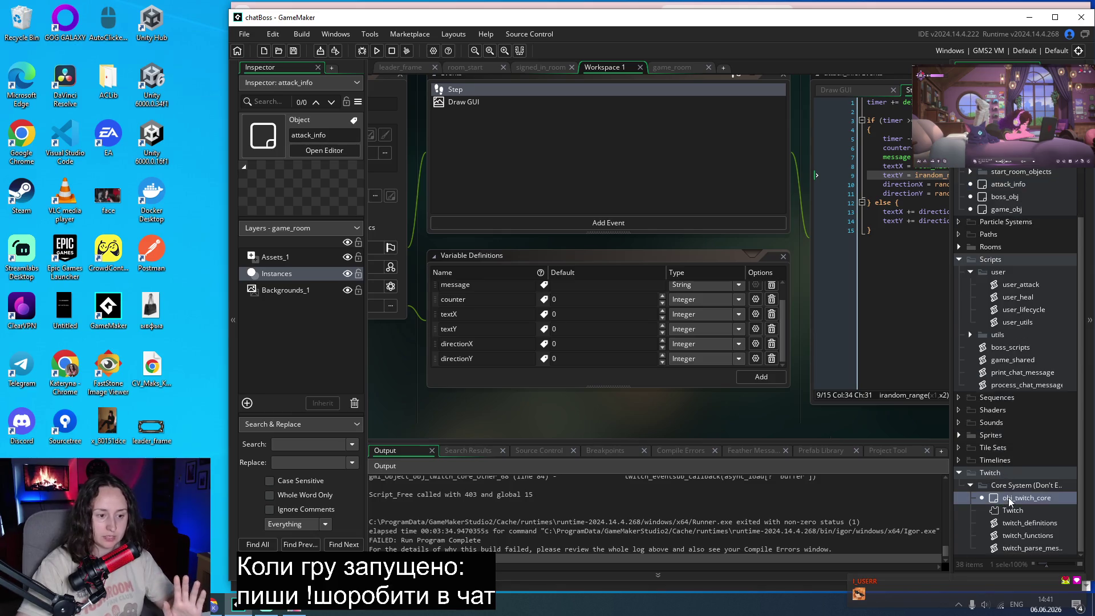
pyautogui.doubleClick(597, 147)
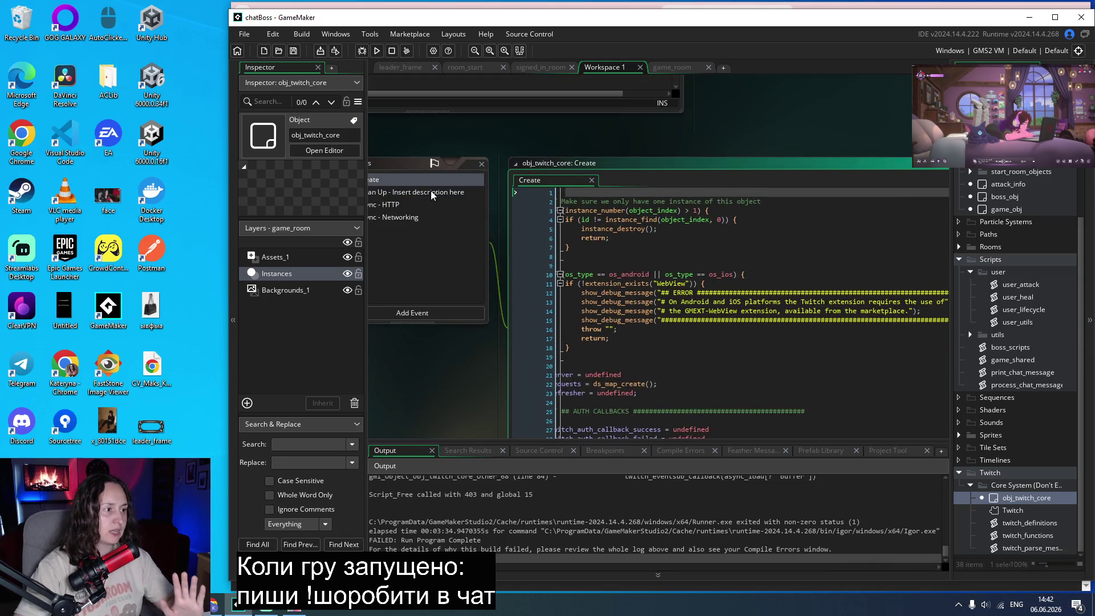
pyautogui.doubleClick(432, 195)
pyautogui.doubleClick(409, 206)
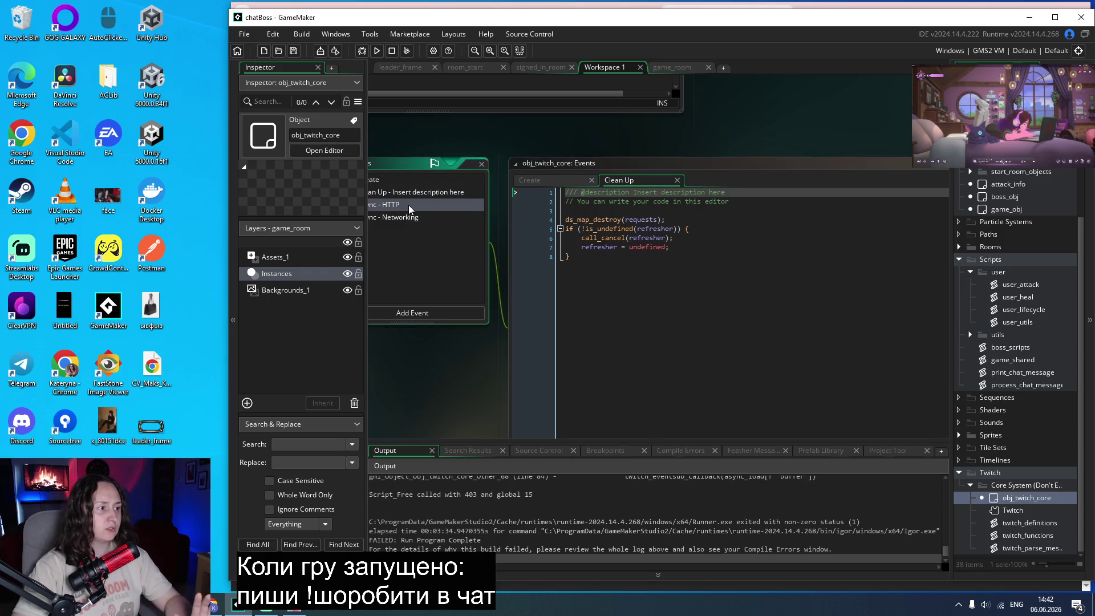
pyautogui.scroll(-8, 858, 309)
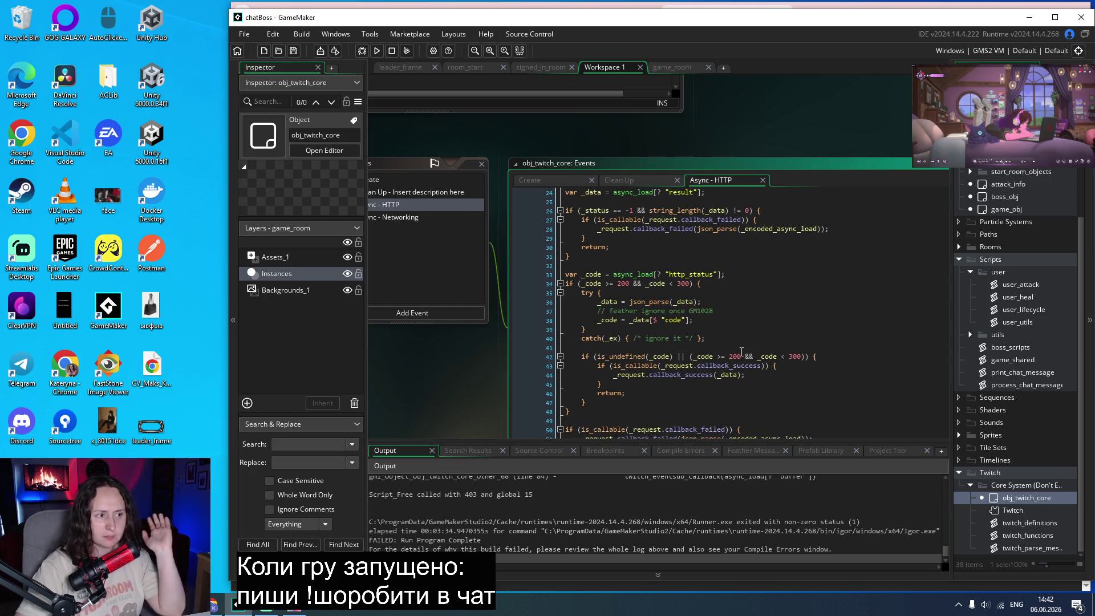
pyautogui.scroll(-2, 588, 285)
pyautogui.scroll(2, 513, 257)
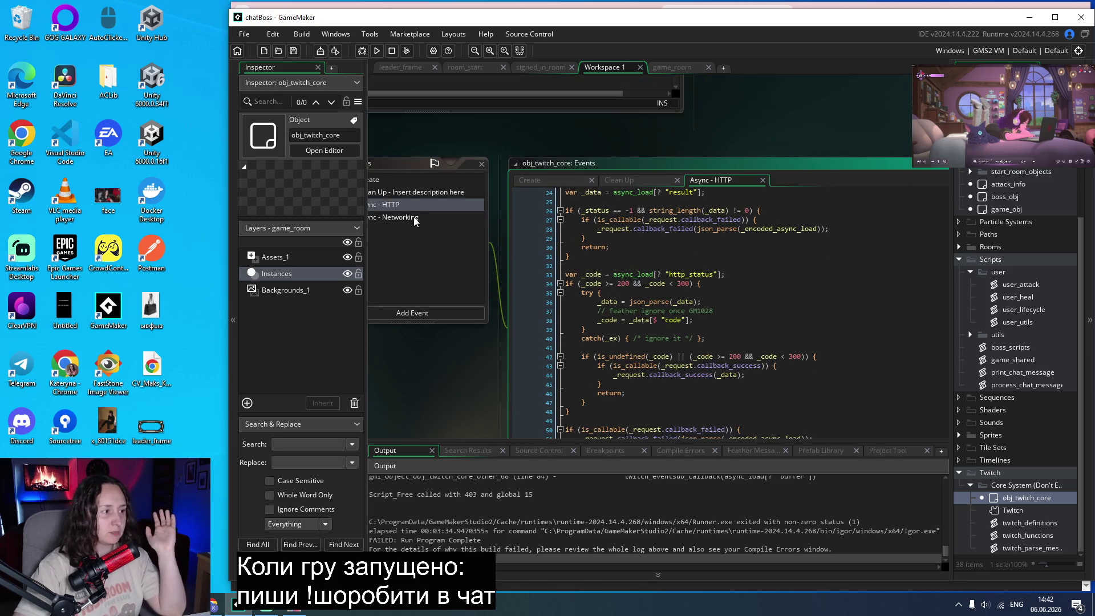
# Read through the Async - Networking event code, then open the Twitch extension's settings.
pyautogui.doubleClick(416, 219)
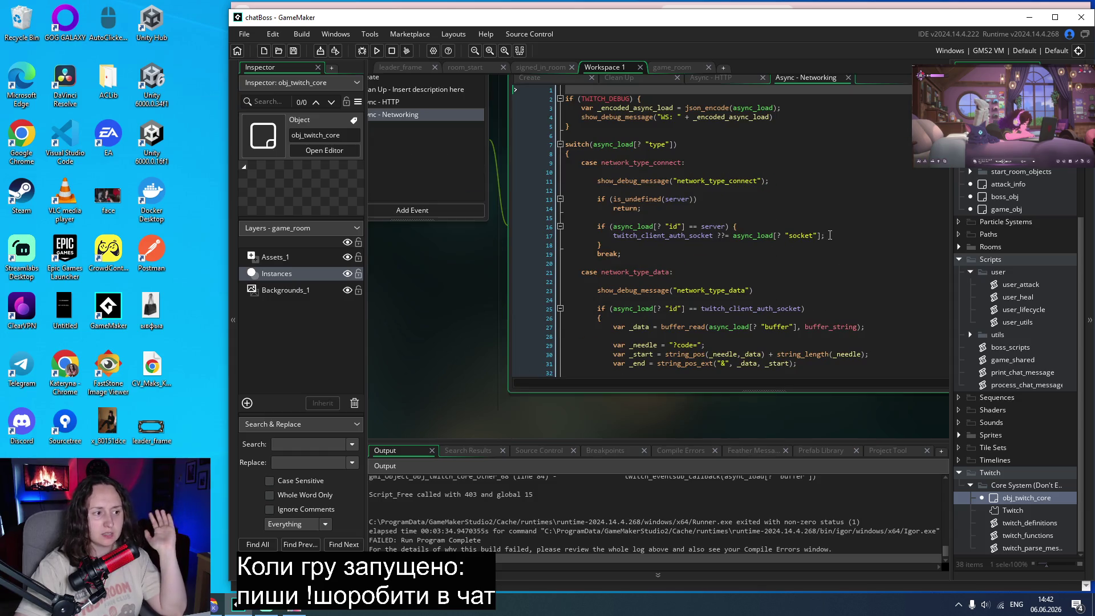
pyautogui.scroll(-10, 829, 236)
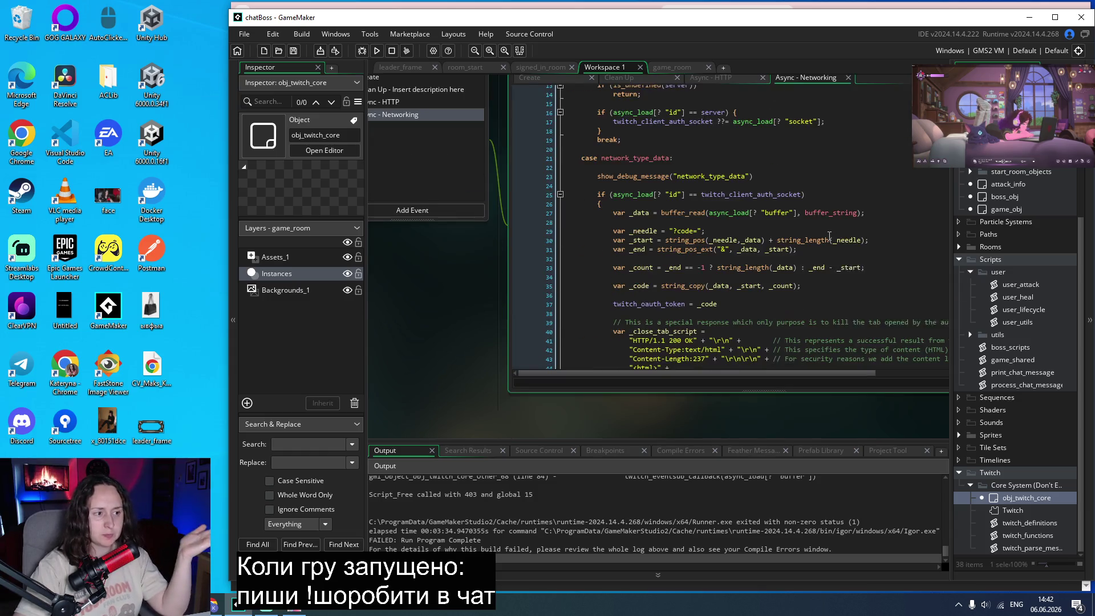
pyautogui.scroll(-1, 829, 236)
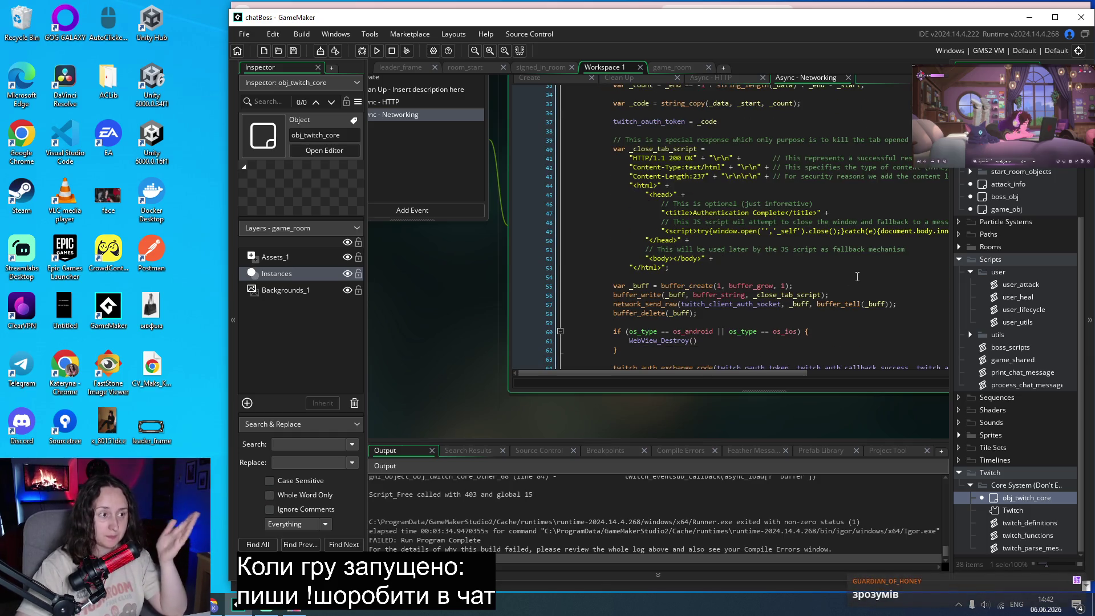
pyautogui.scroll(-15, 857, 276)
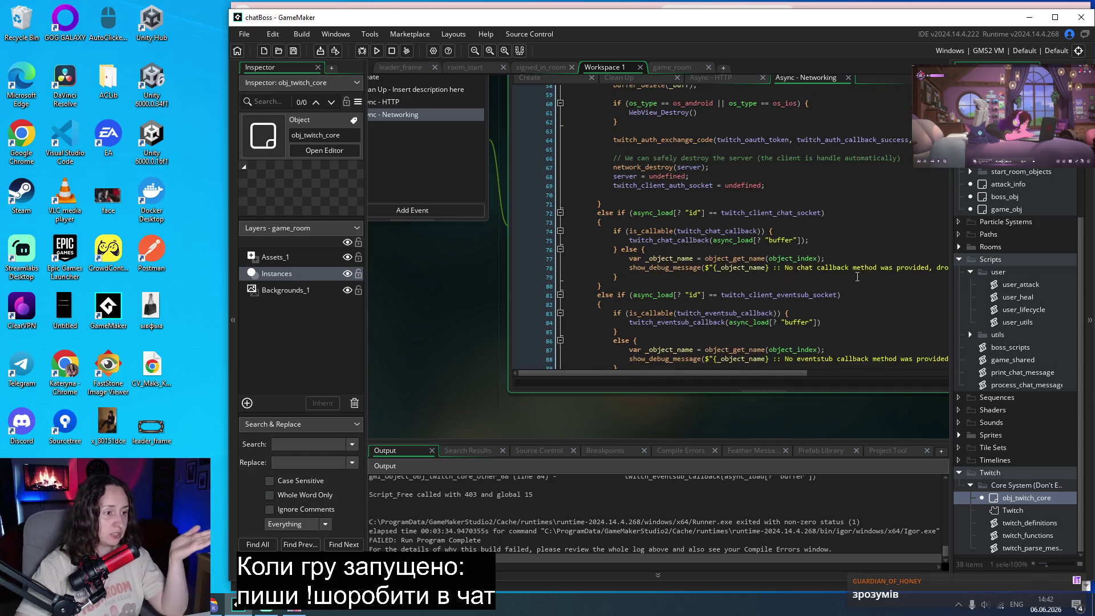
pyautogui.scroll(-6, 857, 277)
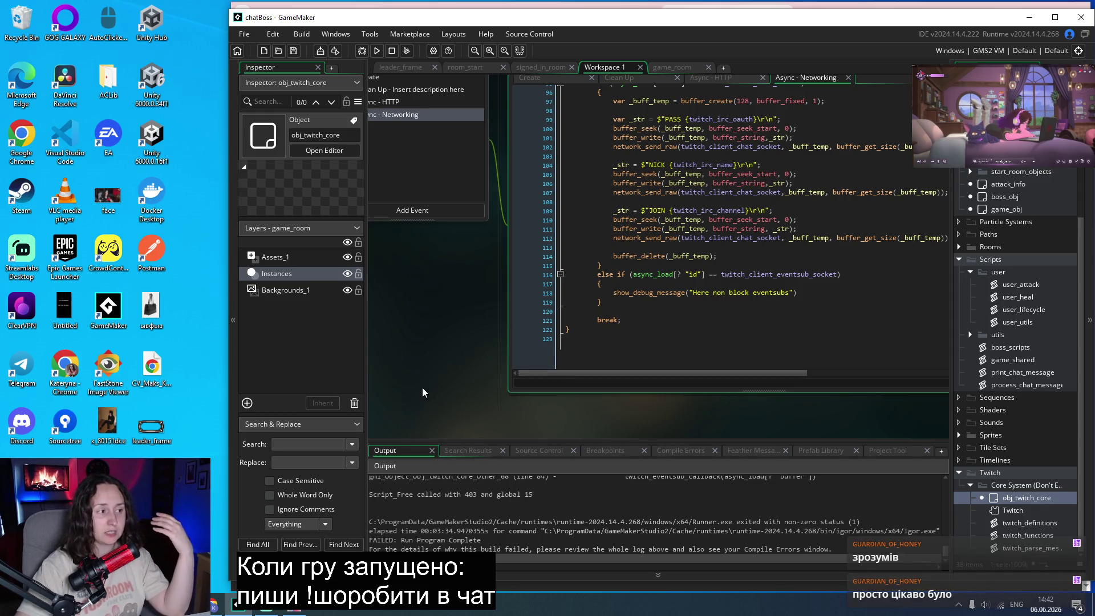
pyautogui.scroll(3, 422, 388)
pyautogui.scroll(1, 429, 406)
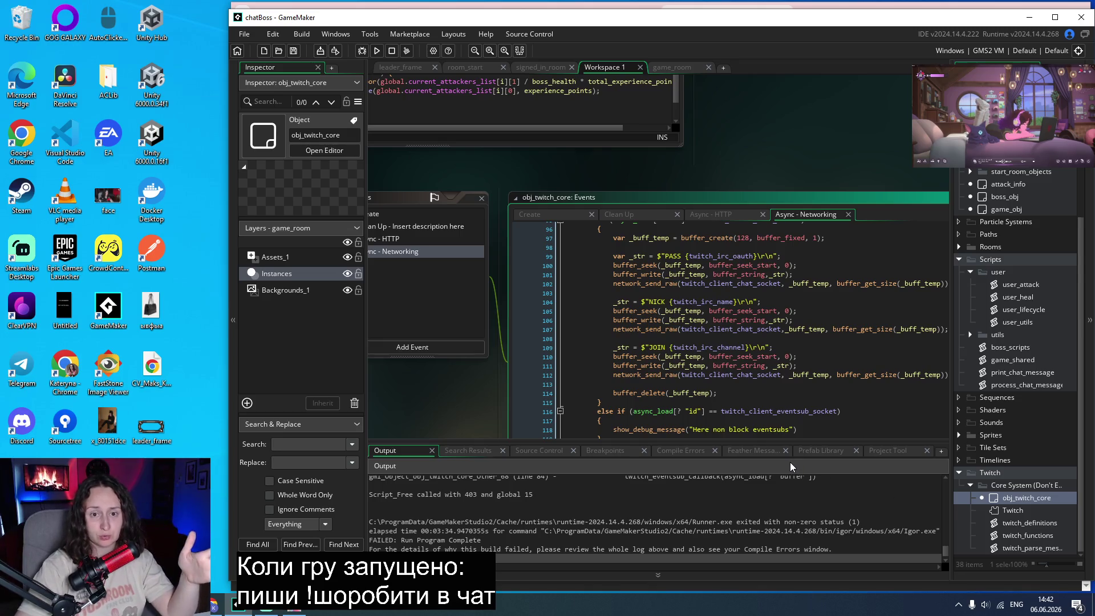
pyautogui.scroll(6, 767, 359)
pyautogui.scroll(14, 768, 358)
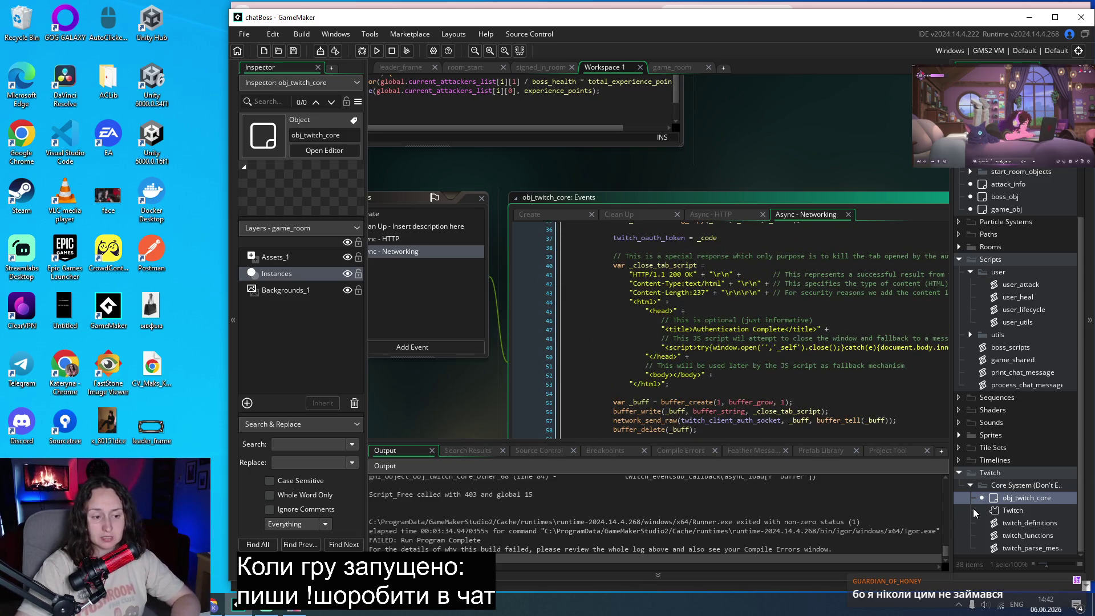
pyautogui.doubleClick(1021, 511)
pyautogui.scroll(2, 796, 375)
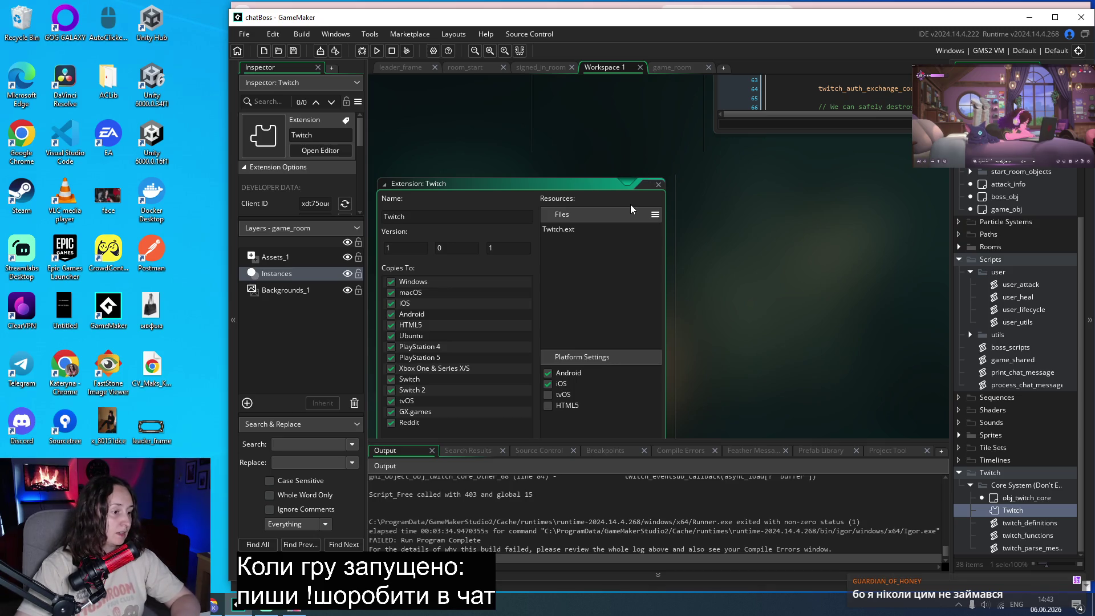
# Close the Twitch extension window, reopen obj_twitch_core, and collapse the Core System and Twitch folders.
pyautogui.click(659, 185)
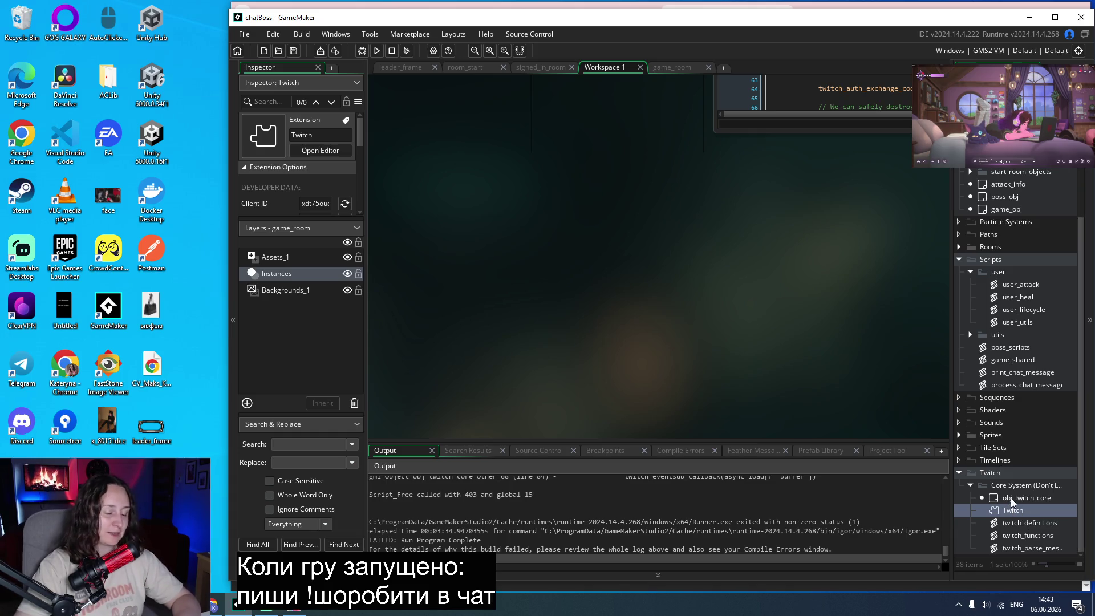
pyautogui.doubleClick(1011, 498)
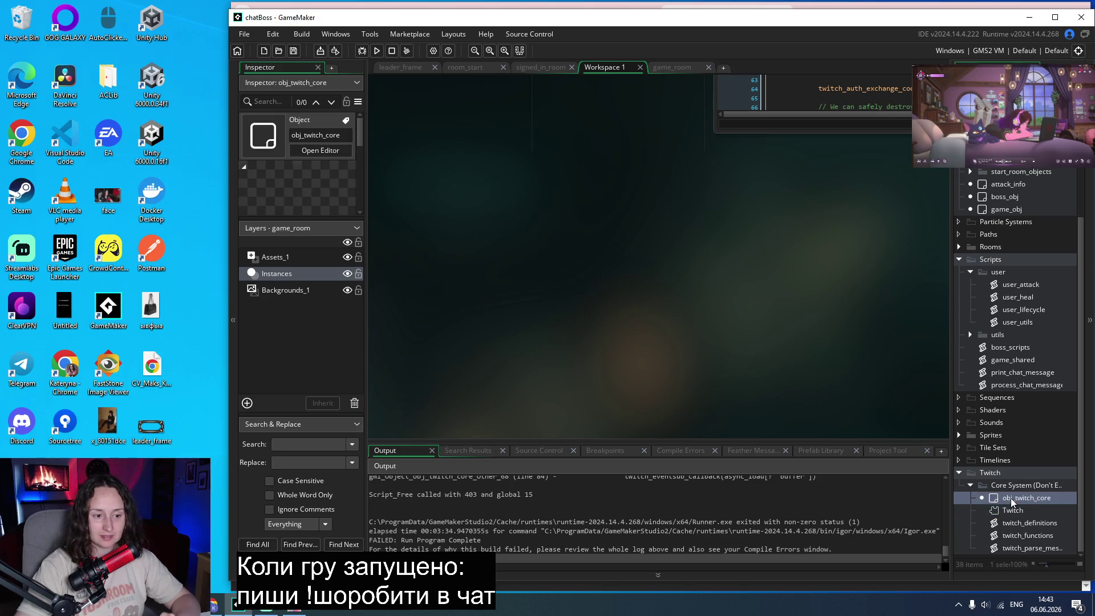
pyautogui.click(971, 485)
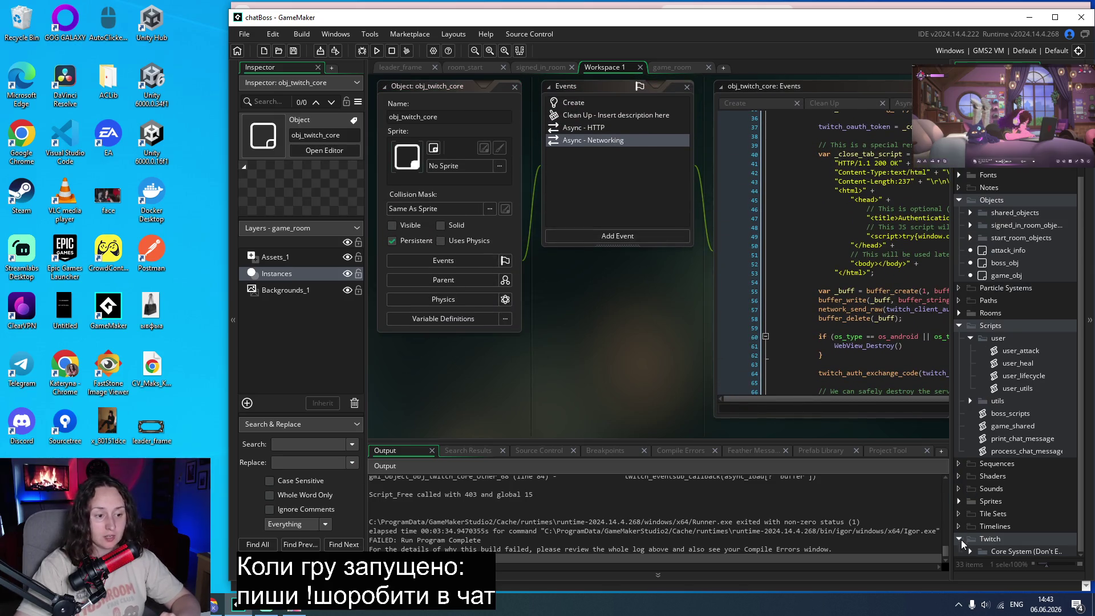
pyautogui.click(960, 539)
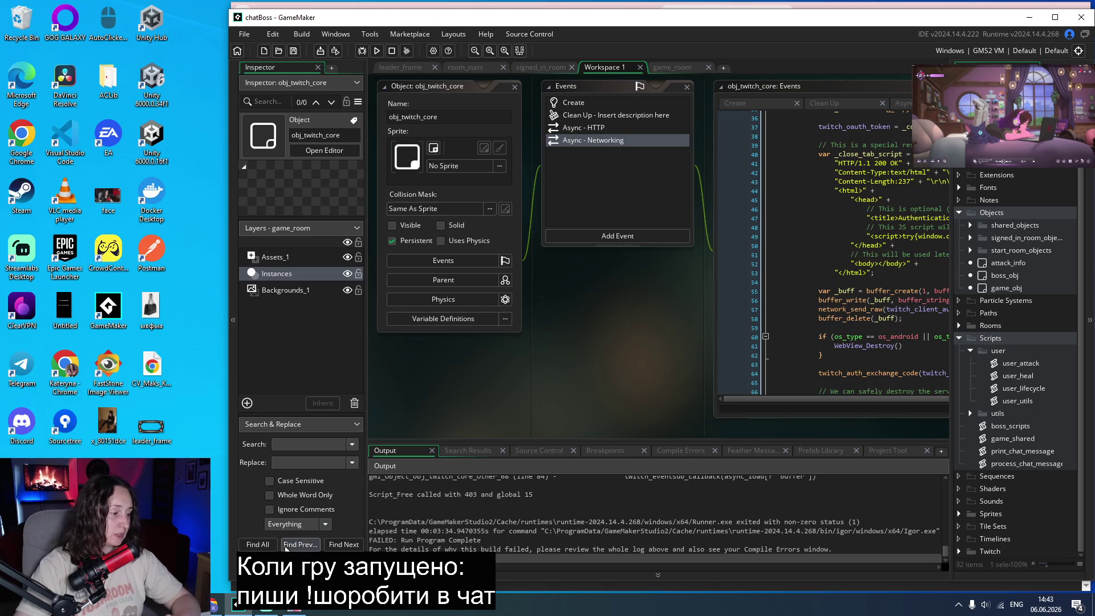
pyautogui.click(266, 606)
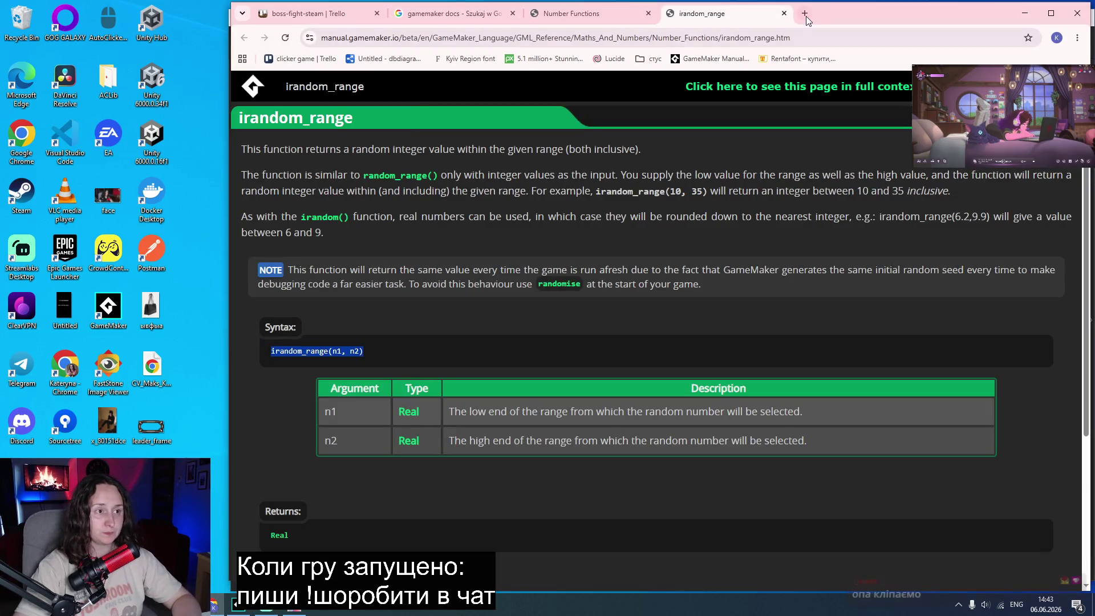
# Google 'twitch developers' in a new Chrome tab.
pyautogui.click(805, 13)
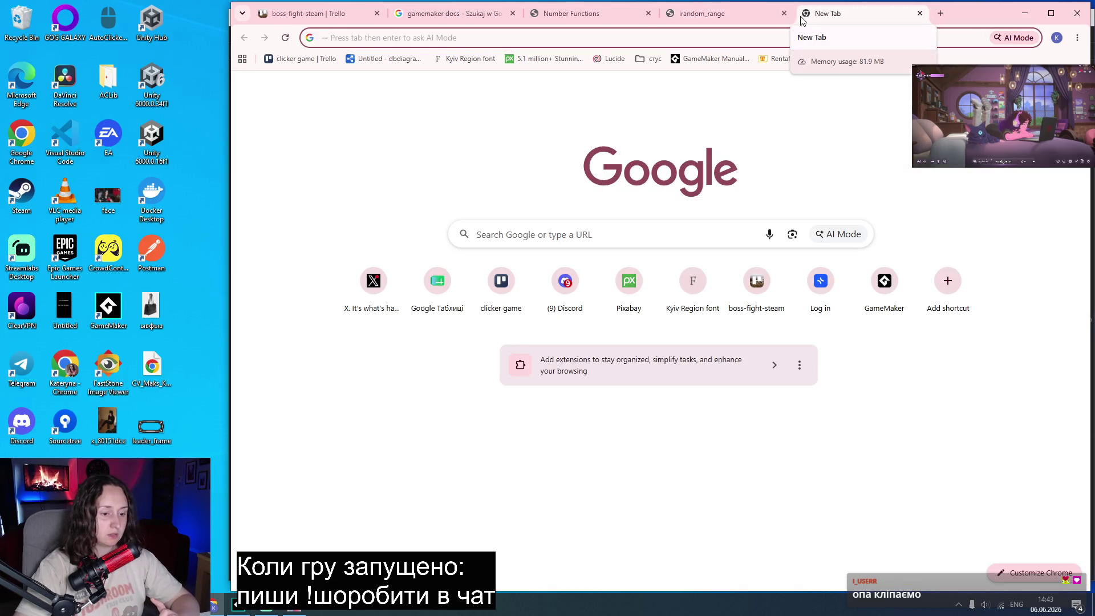
pyautogui.write('twi')
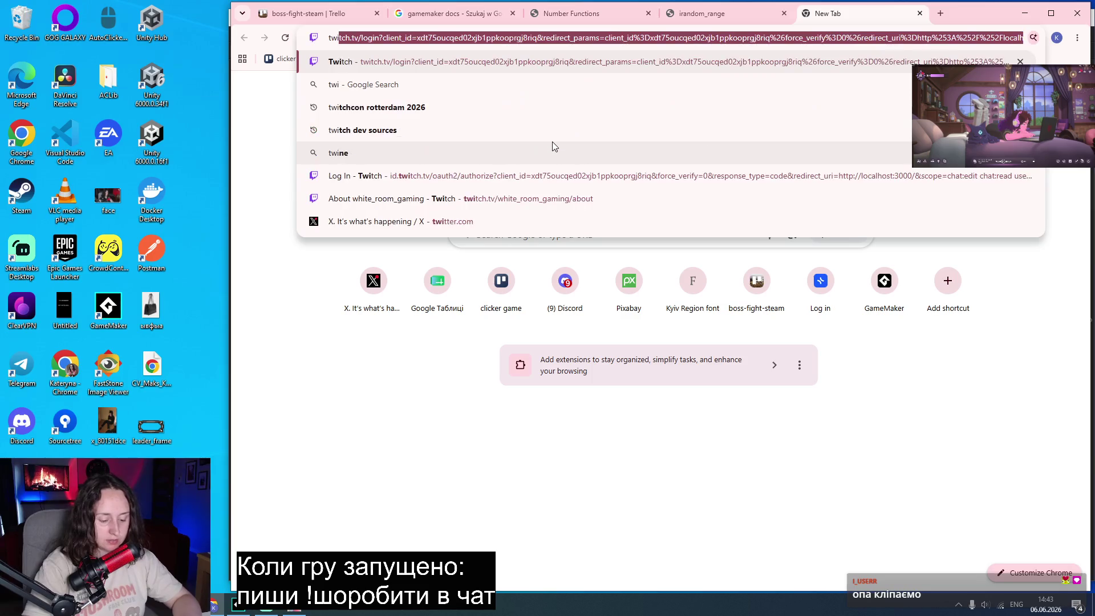
pyautogui.write('tch developer')
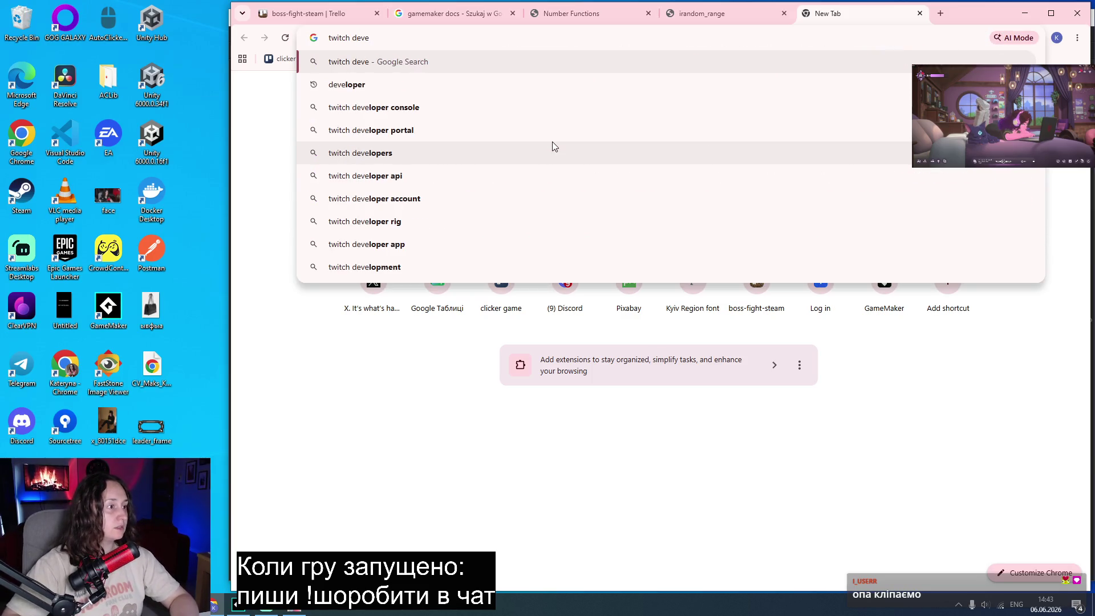
pyautogui.press('Down')
pyautogui.press('Down')
pyautogui.press('Down')
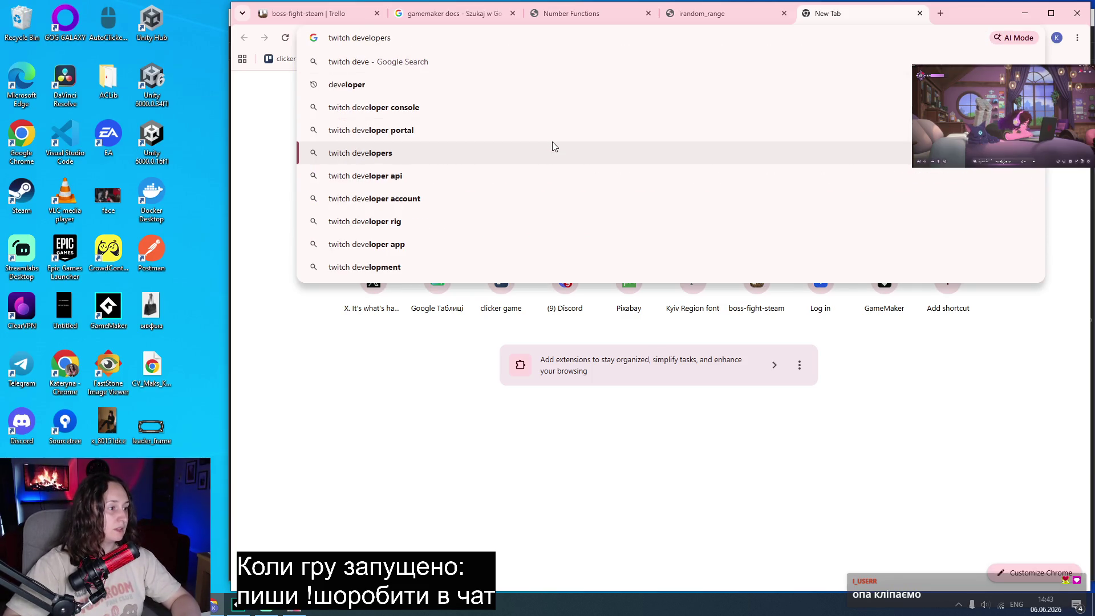
pyautogui.press('Return')
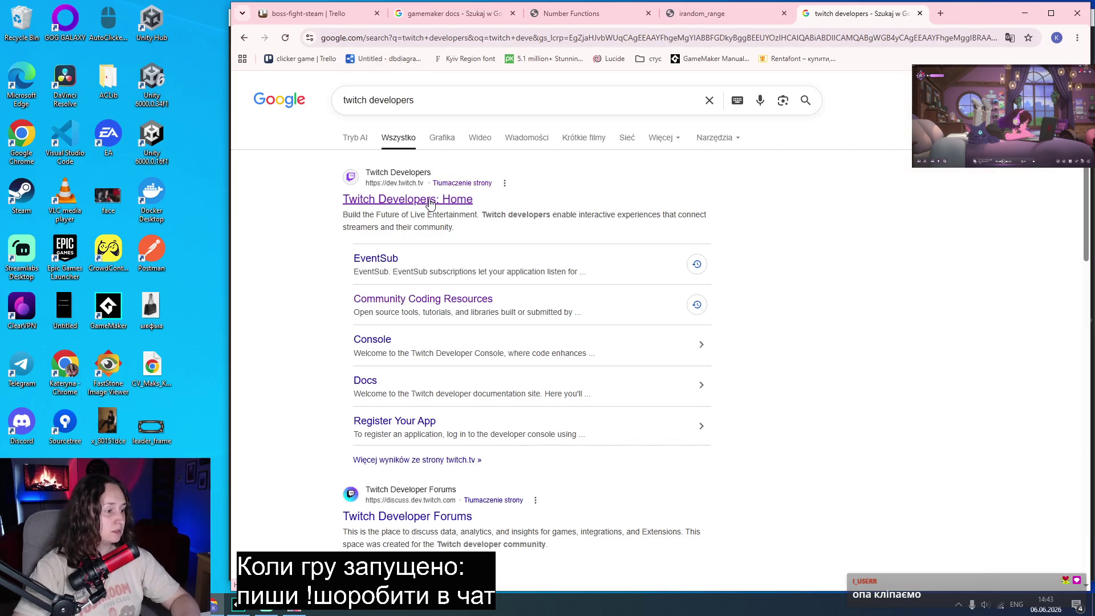
# Look over the Twitch Developers home and Products pages, then close them.
pyautogui.middleClick(428, 205)
pyautogui.click(901, 13)
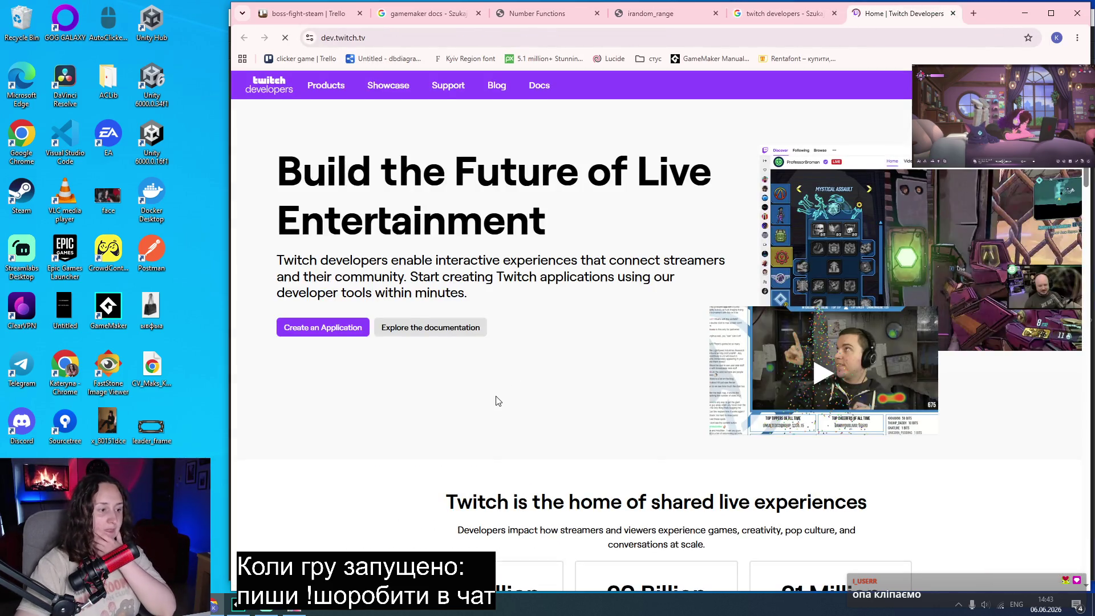
pyautogui.scroll(-3, 498, 399)
pyautogui.scroll(3, 494, 392)
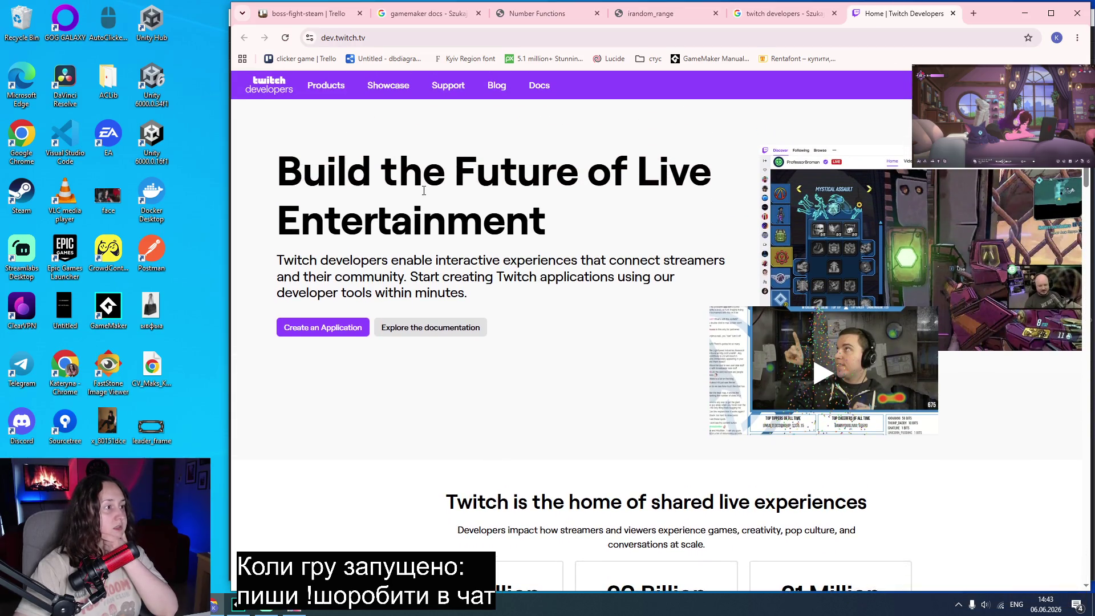
pyautogui.click(329, 86)
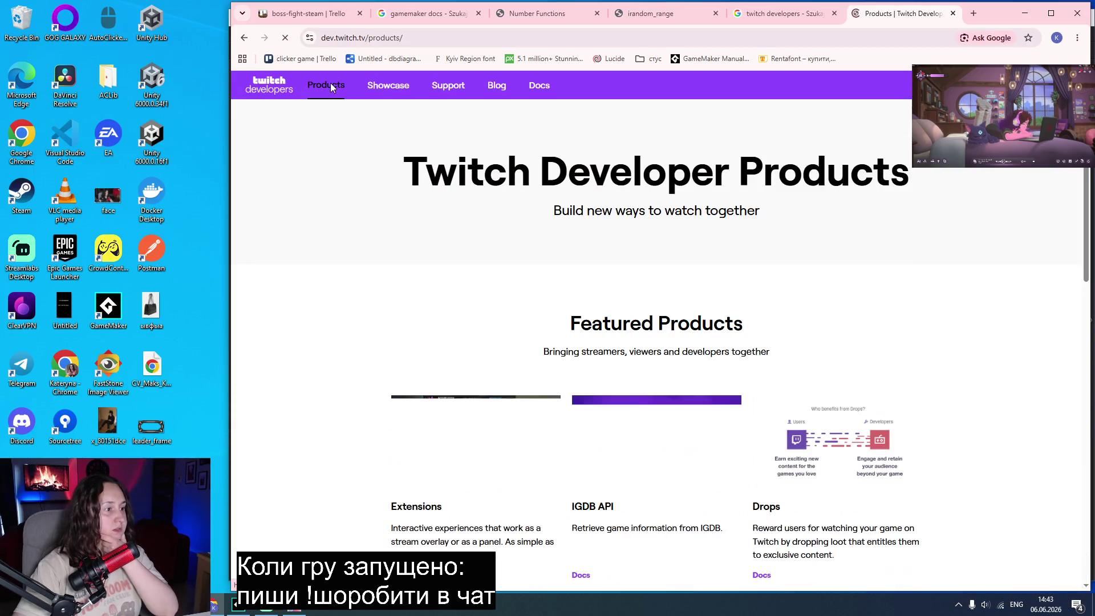
pyautogui.scroll(-10, 352, 183)
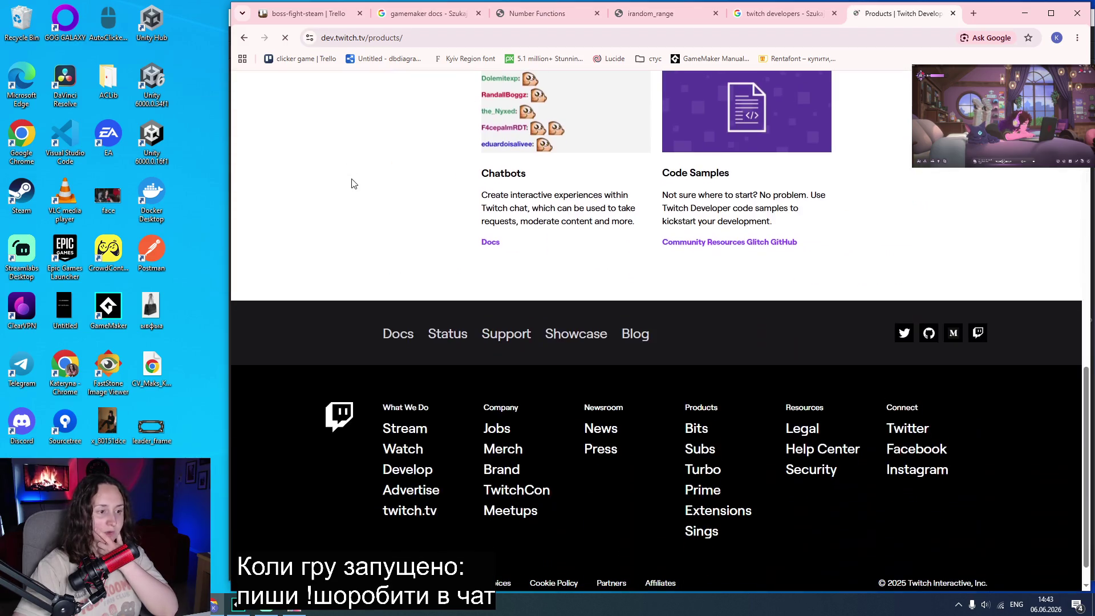
pyautogui.scroll(7, 352, 183)
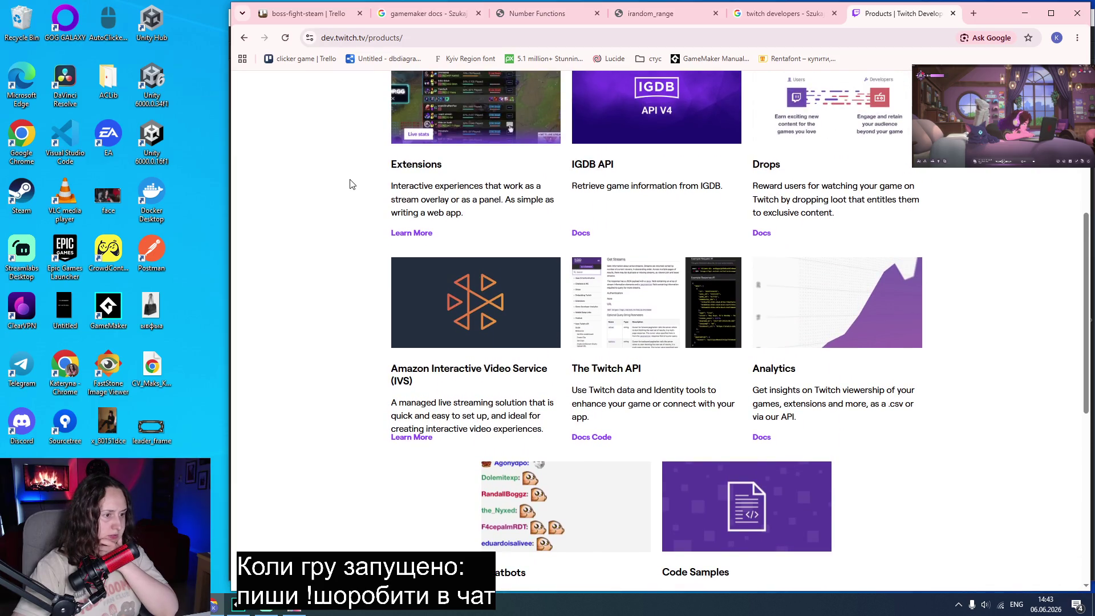
pyautogui.scroll(4, 352, 183)
pyautogui.scroll(2, 350, 184)
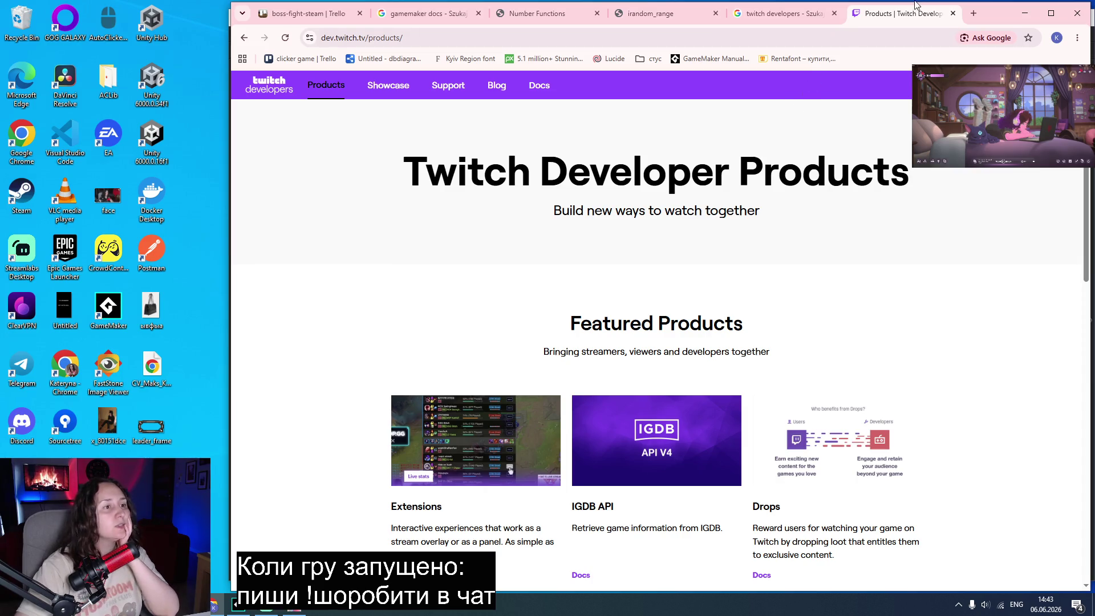
pyautogui.hotkey('ctrl', 'w')
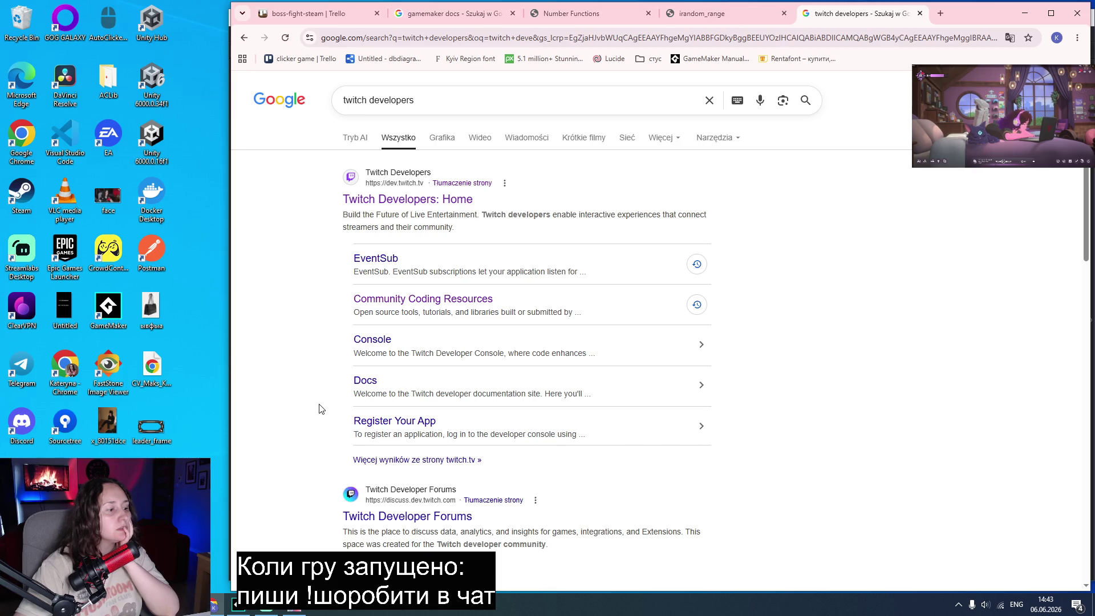
# Change the search to 'twitch libs' and open the Community Coding Resources result.
pyautogui.scroll(-3, 321, 408)
pyautogui.scroll(-7, 321, 408)
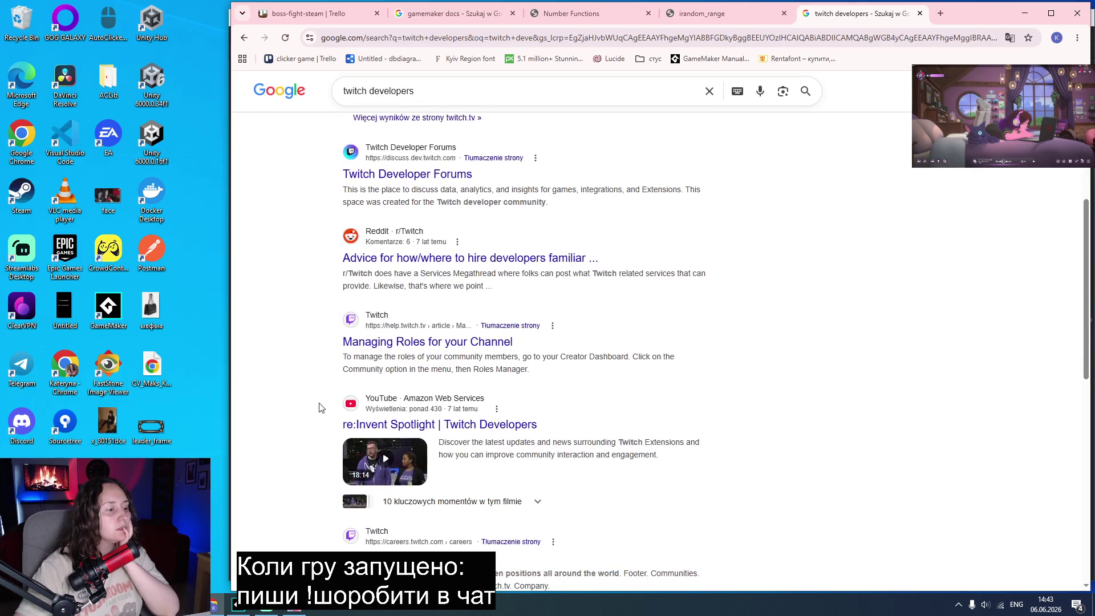
pyautogui.scroll(10, 321, 408)
pyautogui.moveTo(420, 96); pyautogui.dragTo(373, 96)
pyautogui.write('libs')
pyautogui.press('Return')
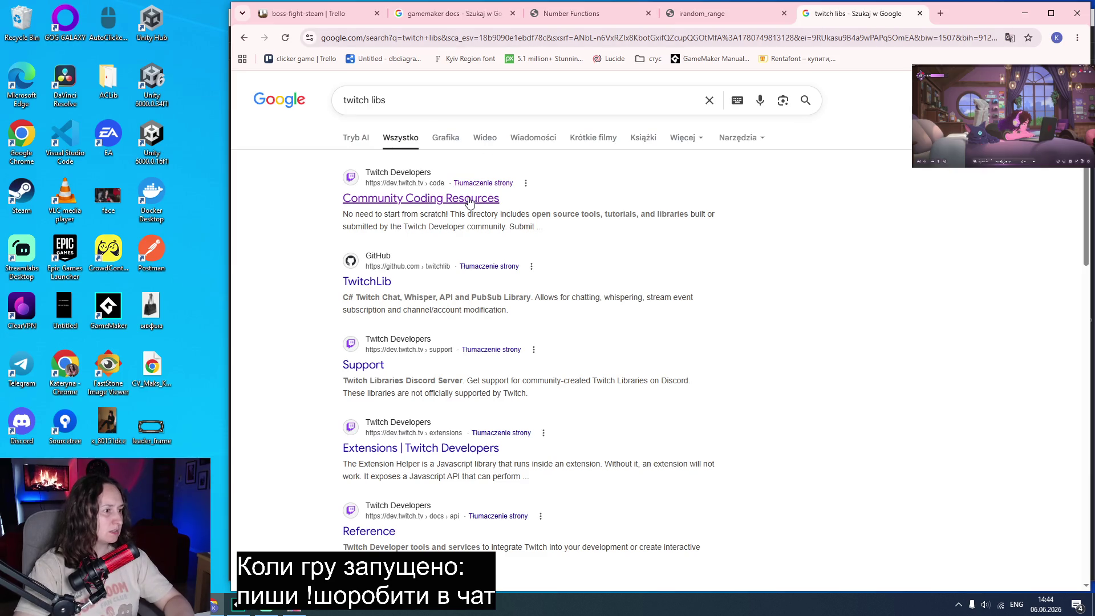
pyautogui.middleClick(469, 200)
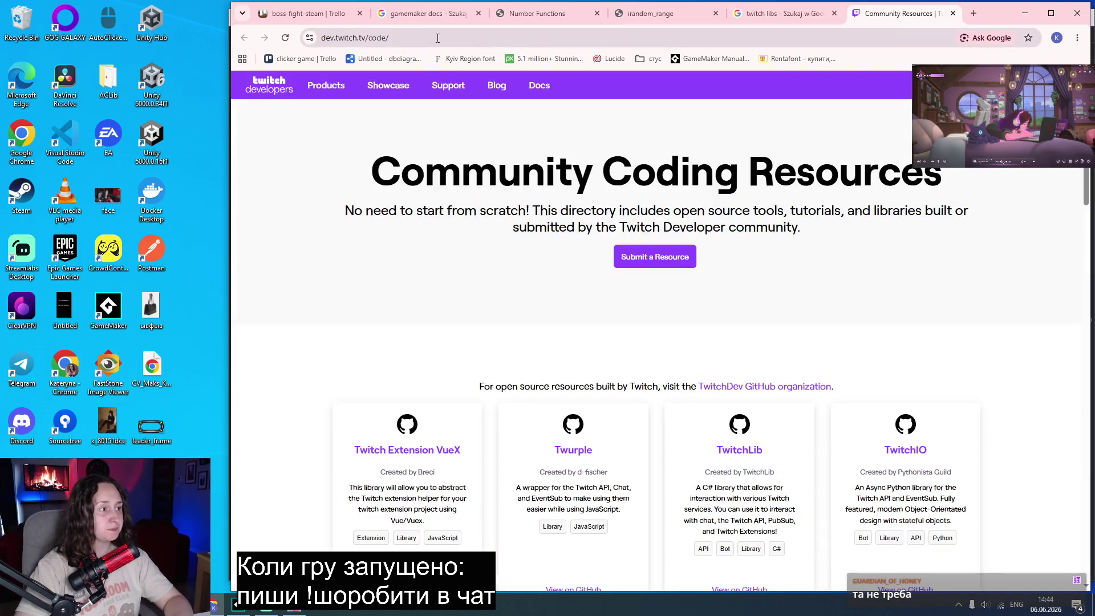
# Browse the listed libraries such as TwitchLib, TwitchIO, Twitcher and tmi.js, then close the tab.
pyautogui.click(437, 38)
pyautogui.hotkey('alt', 'Tab')
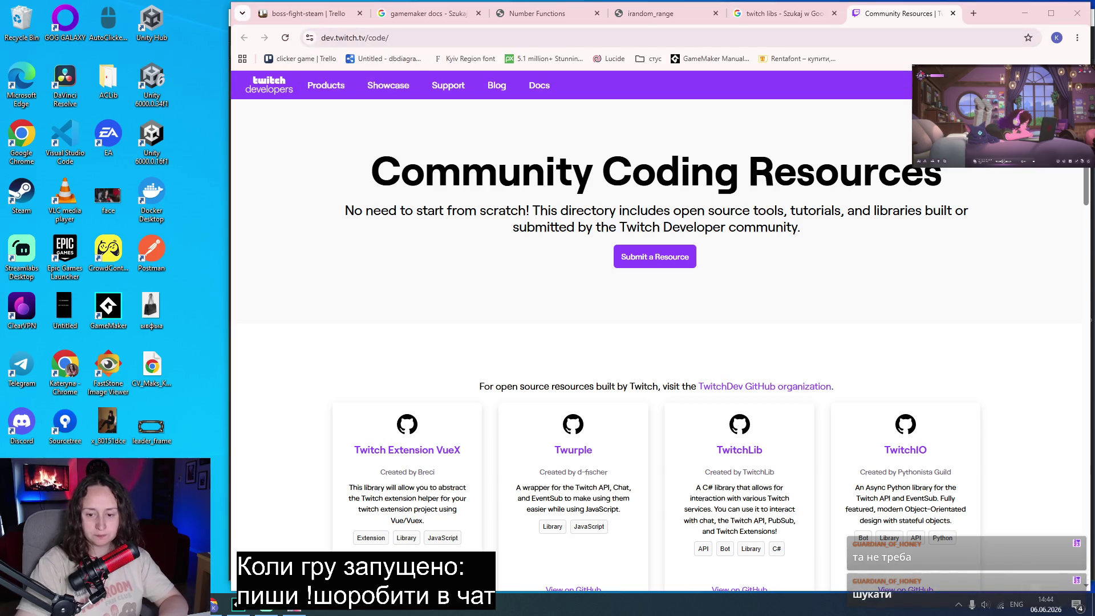
pyautogui.scroll(-5, 986, 291)
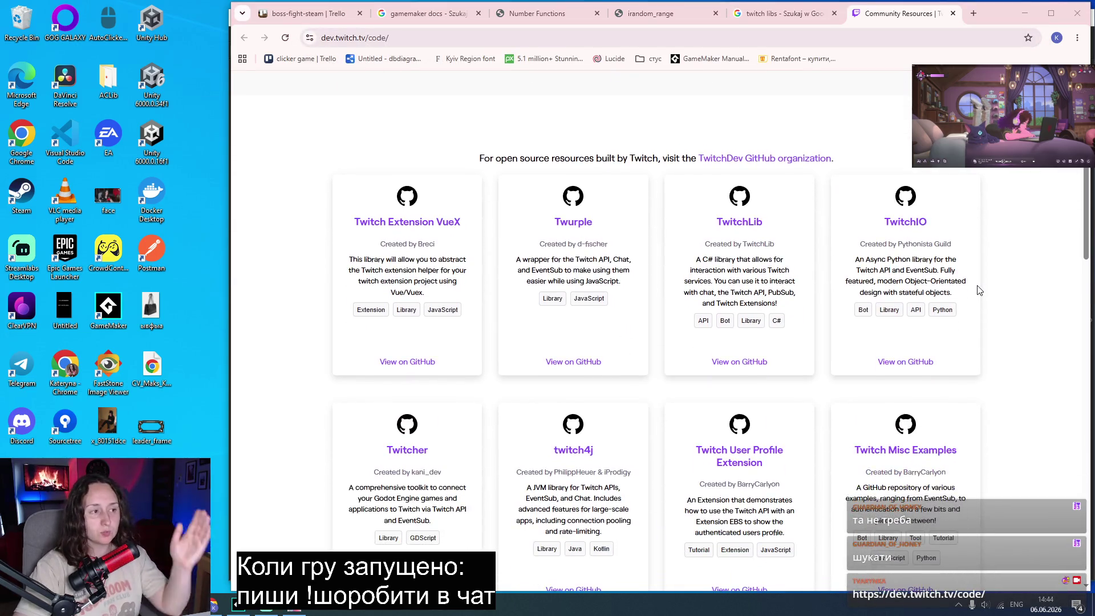
pyautogui.scroll(-4, 1011, 294)
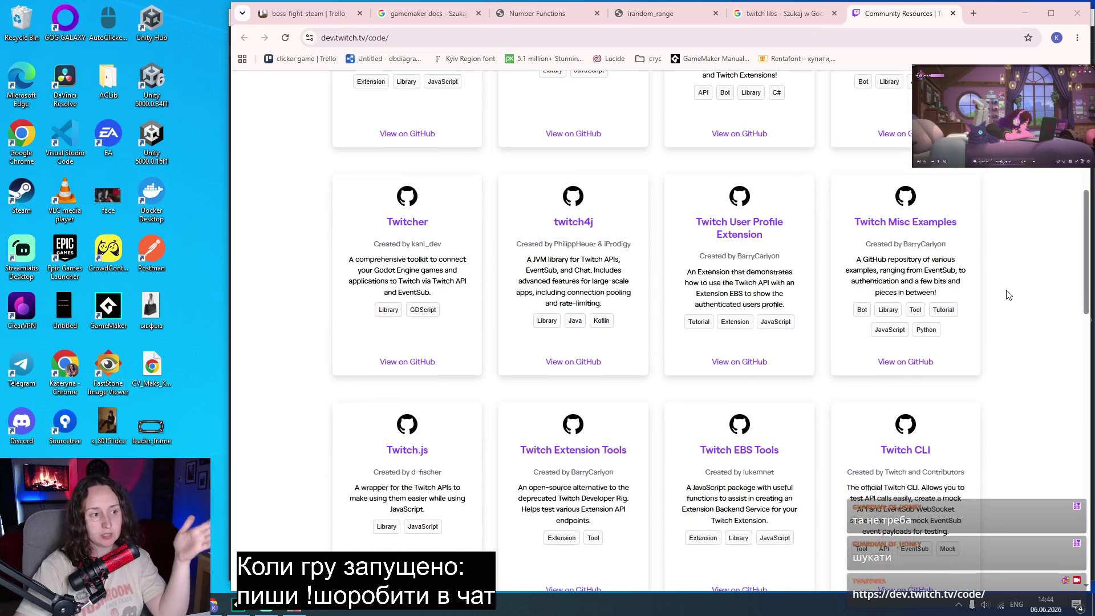
pyautogui.scroll(-2, 1009, 295)
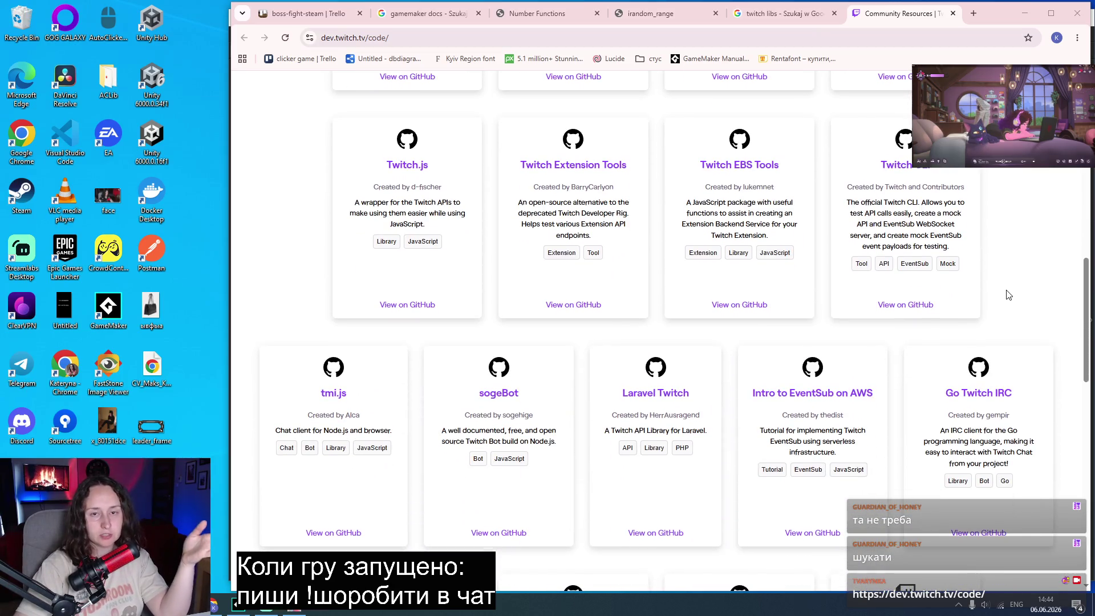
pyautogui.scroll(-5, 1009, 294)
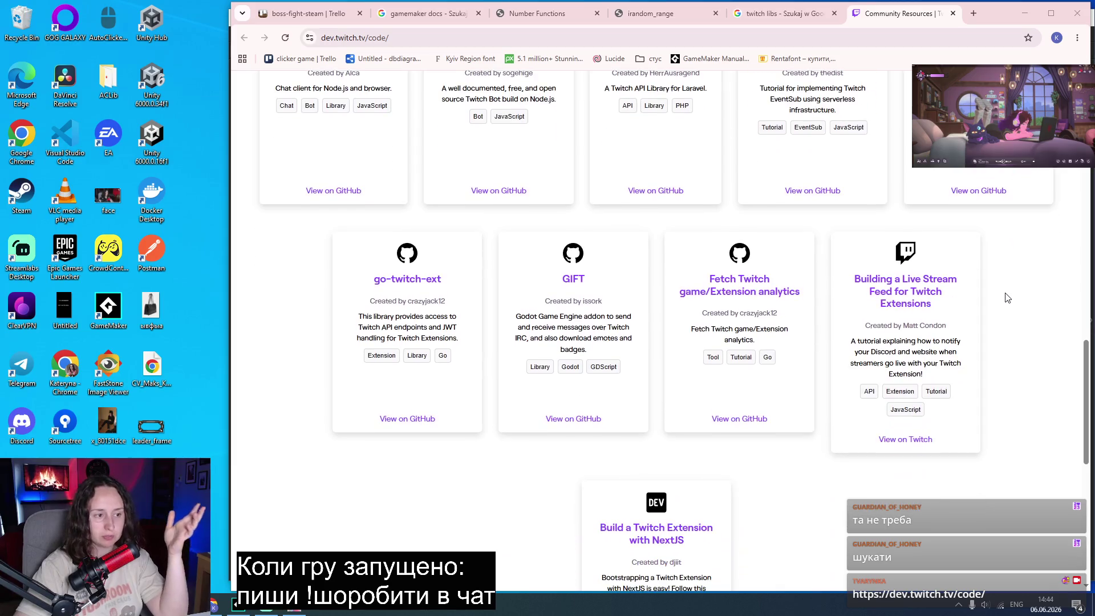
pyautogui.scroll(-4, 1036, 330)
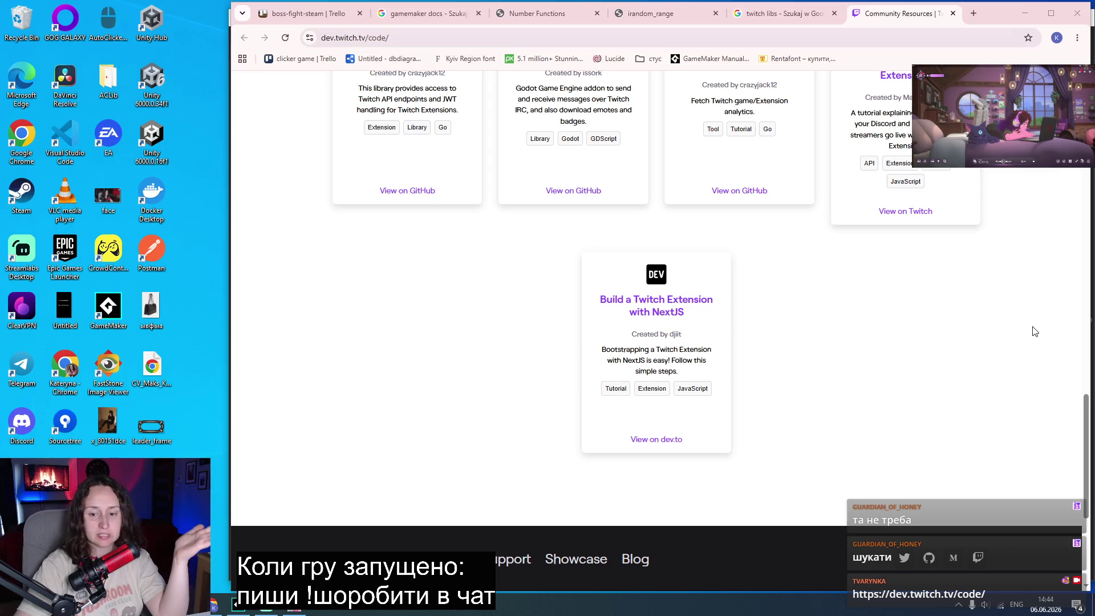
pyautogui.scroll(2, 1036, 331)
pyautogui.scroll(3, 1035, 331)
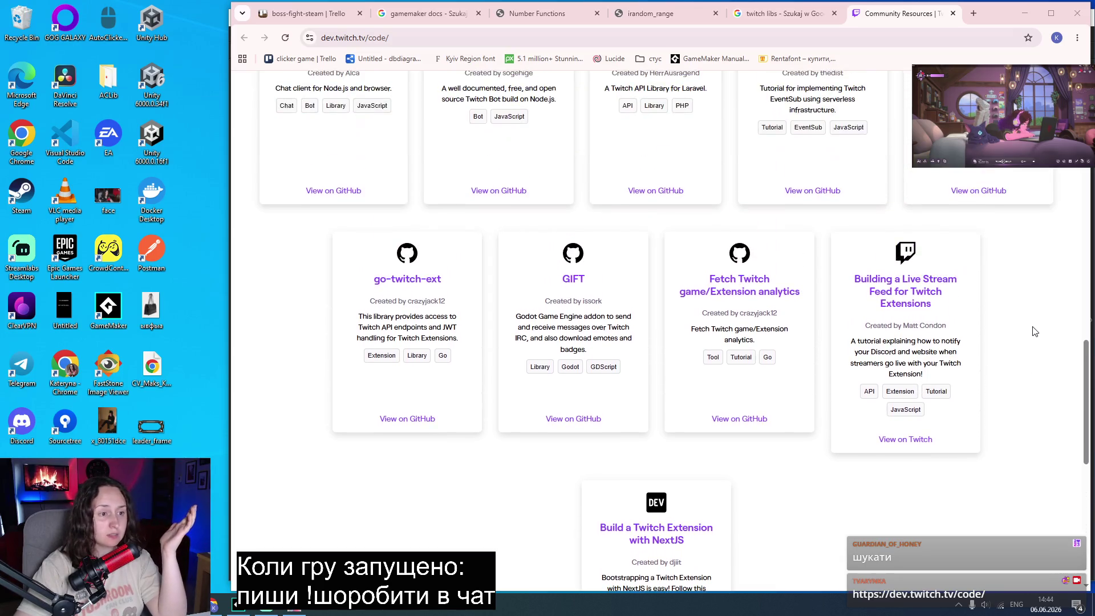
pyautogui.scroll(5, 1042, 346)
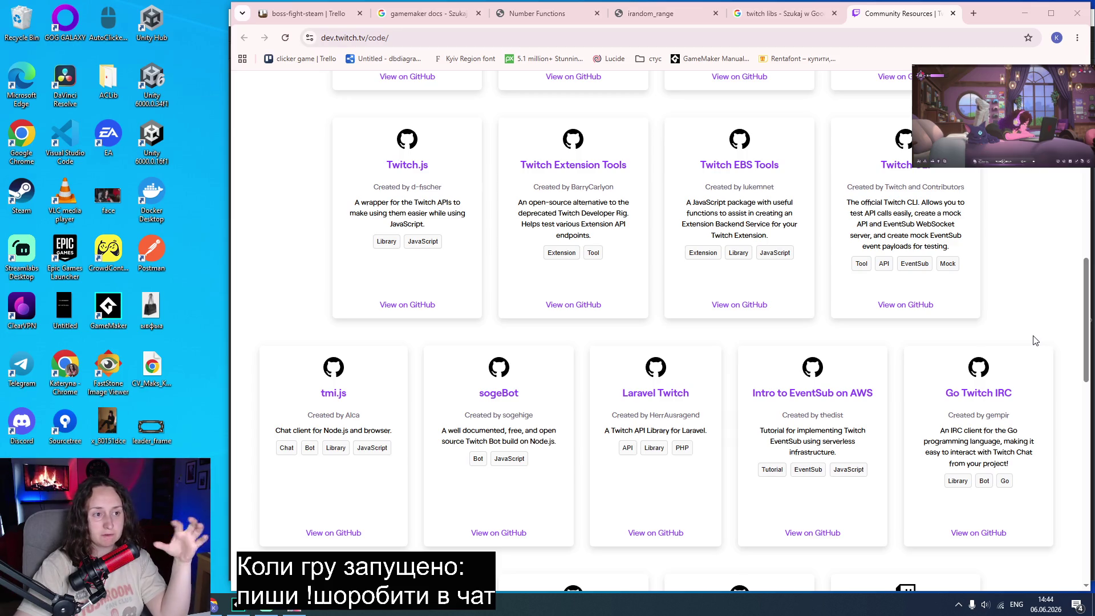
pyautogui.scroll(-2, 1036, 338)
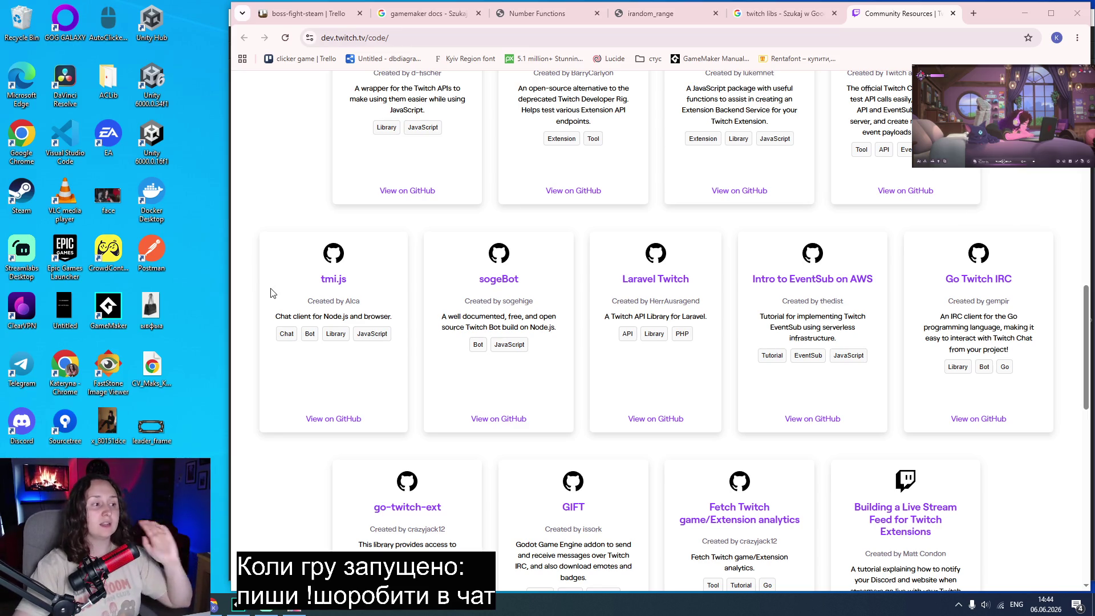
pyautogui.scroll(4, 413, 406)
pyautogui.scroll(3, 320, 421)
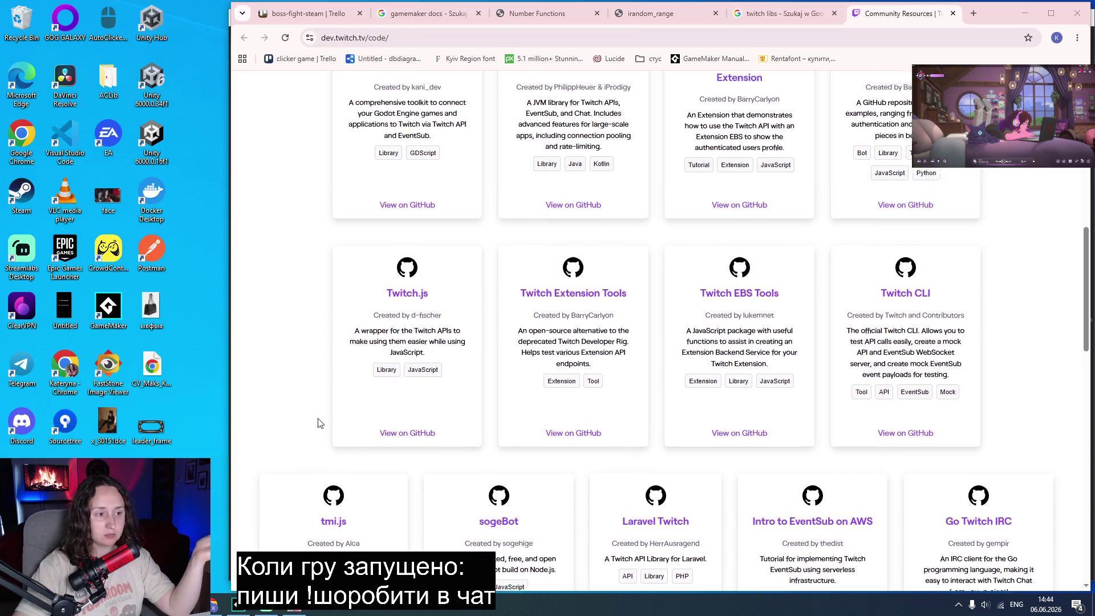
pyautogui.scroll(-4, 324, 416)
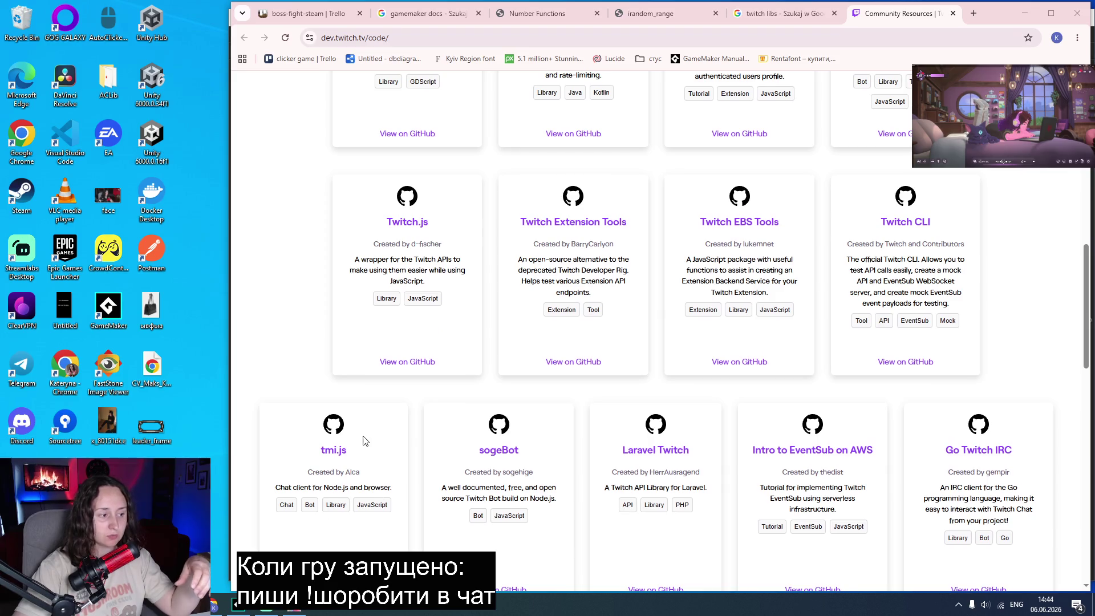
pyautogui.scroll(-2, 360, 440)
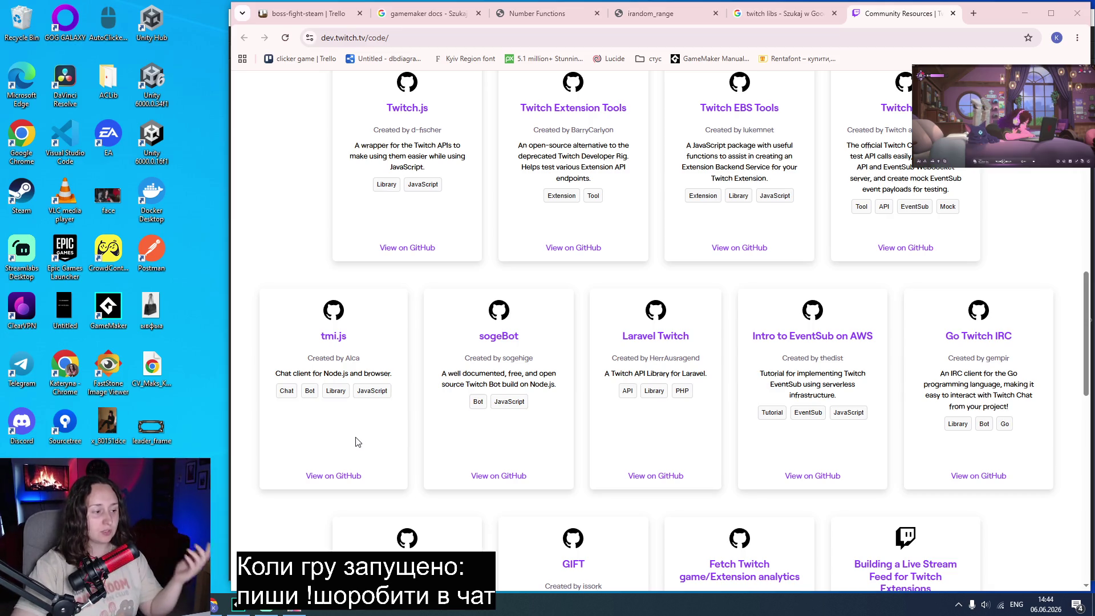
pyautogui.scroll(9, 360, 438)
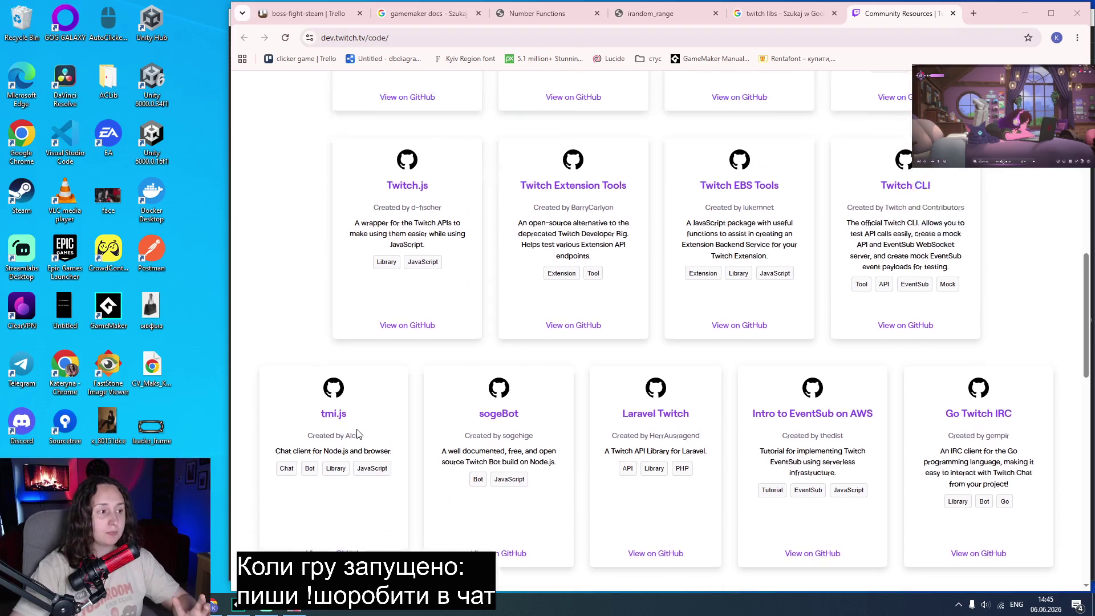
pyautogui.scroll(2, 324, 449)
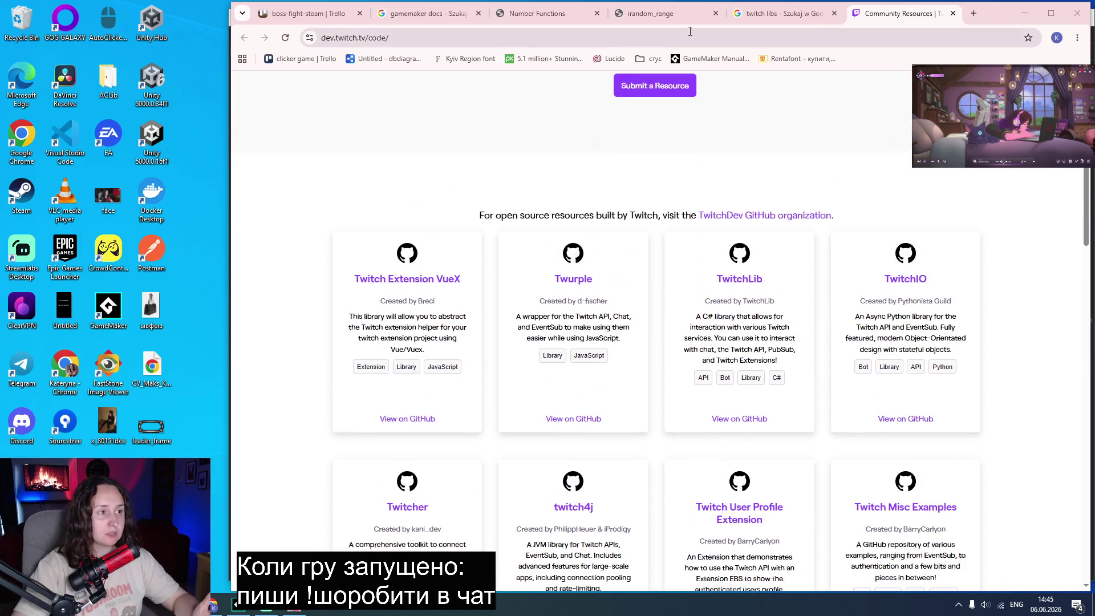
pyautogui.hotkey('ctrl', 'w')
# Return to the chatBoss project in GameMaker and close the obj_twitch_core windows.
pyautogui.click(265, 606)
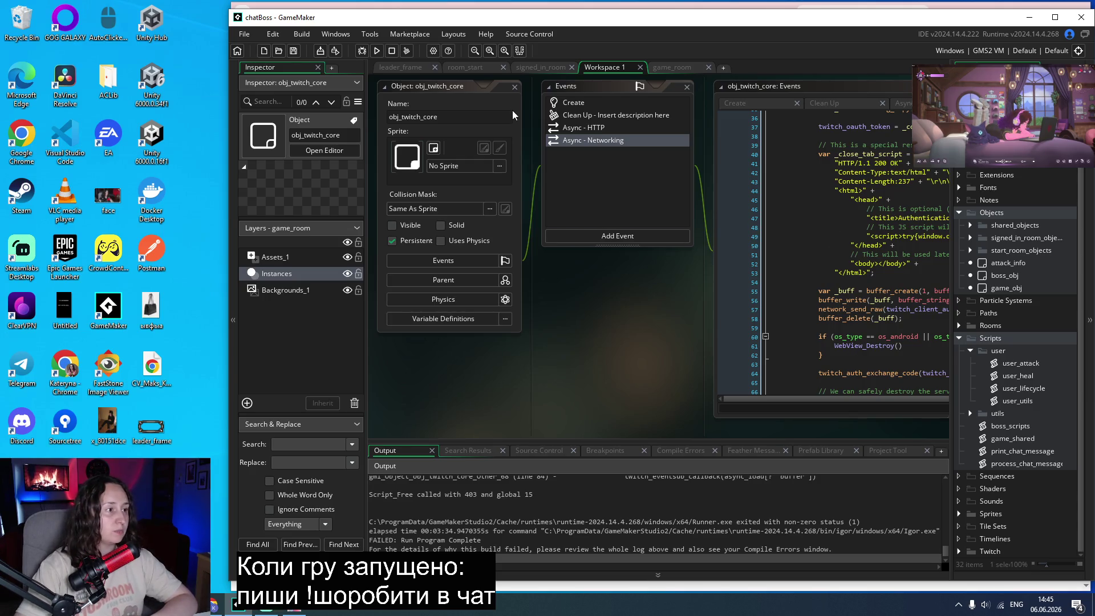
pyautogui.click(513, 89)
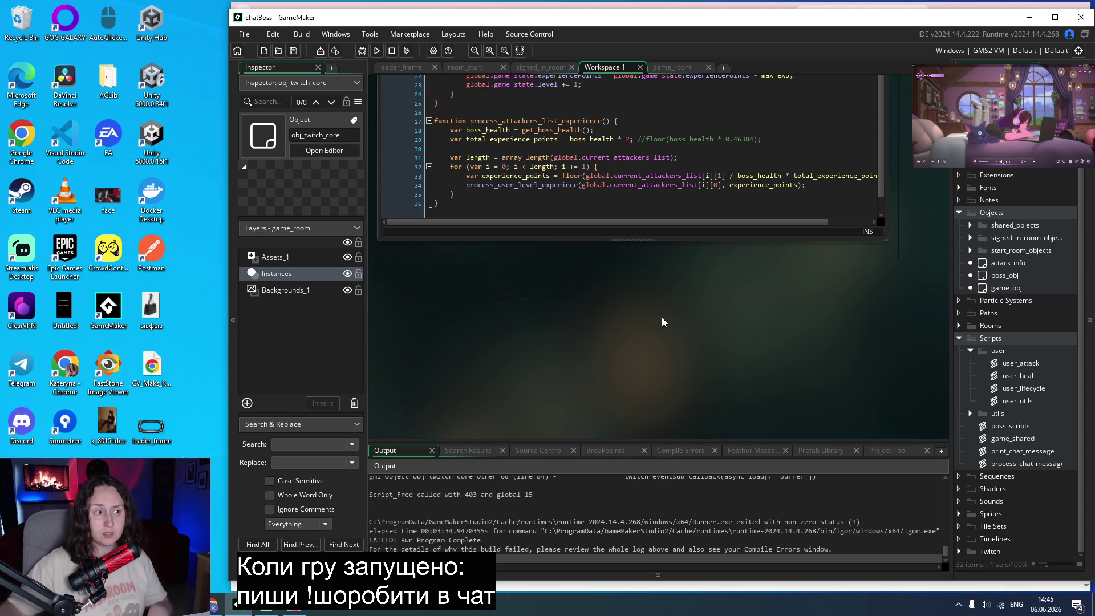
pyautogui.scroll(10, 664, 280)
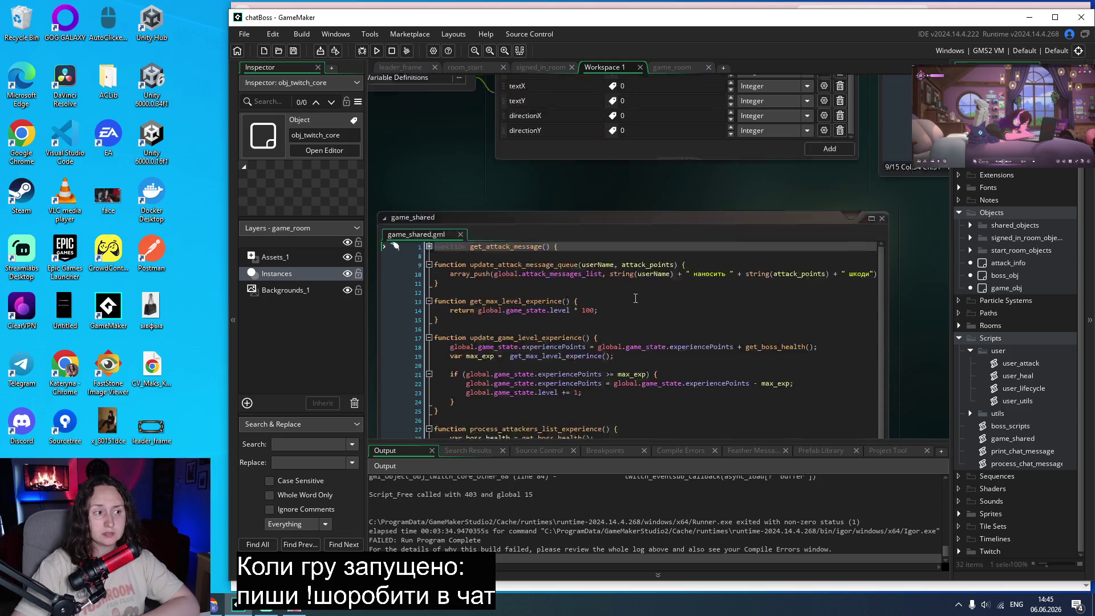
pyautogui.scroll(7, 486, 316)
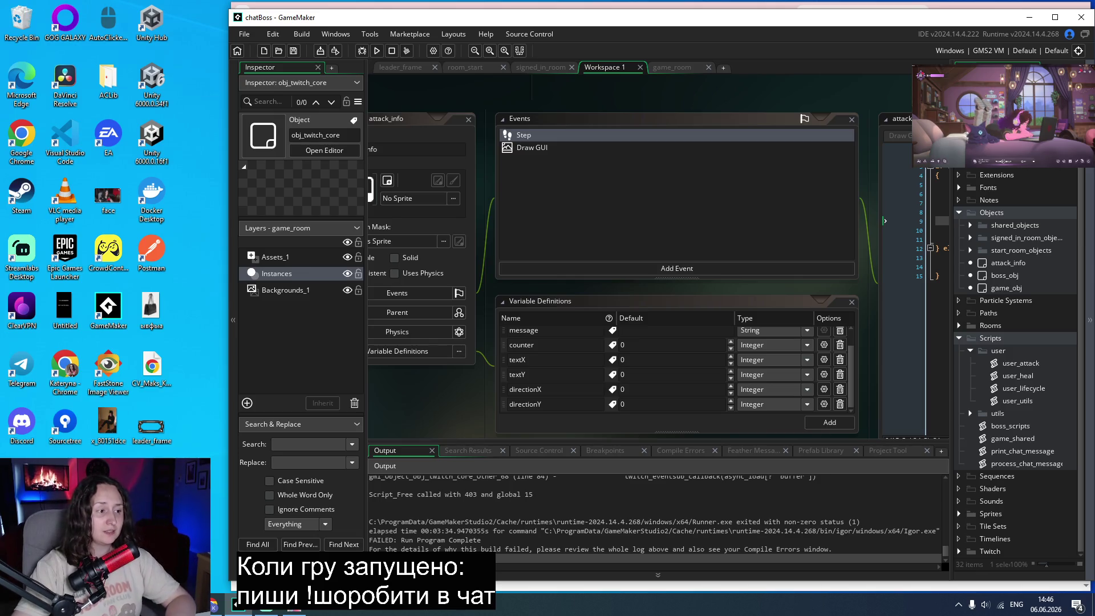
pyautogui.scroll(2, 470, 385)
pyautogui.scroll(-2, 471, 386)
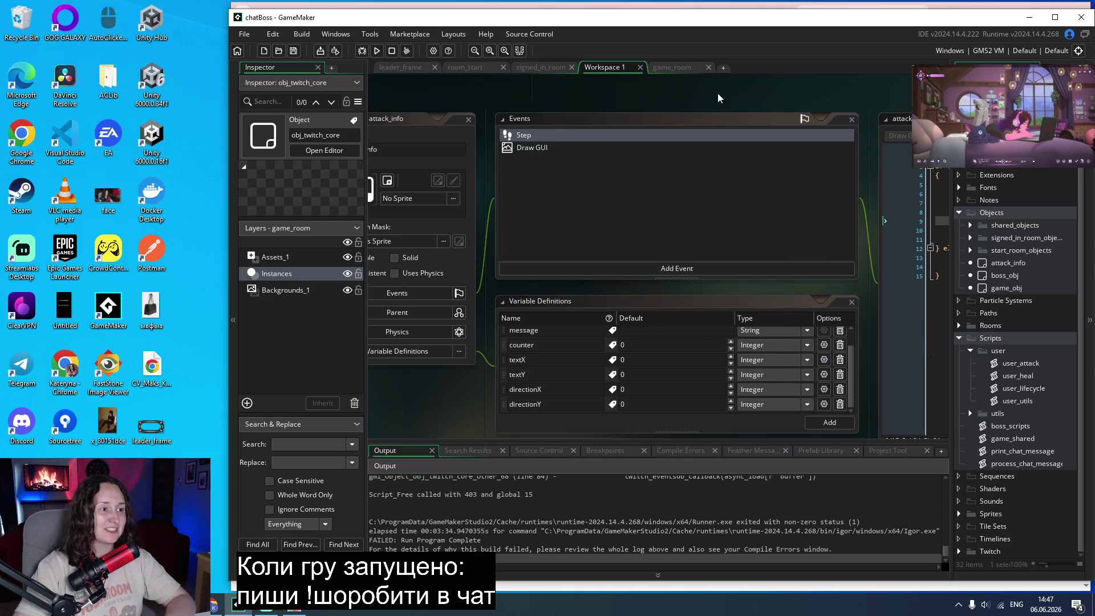
pyautogui.scroll(3, 716, 95)
pyautogui.scroll(-2, 717, 95)
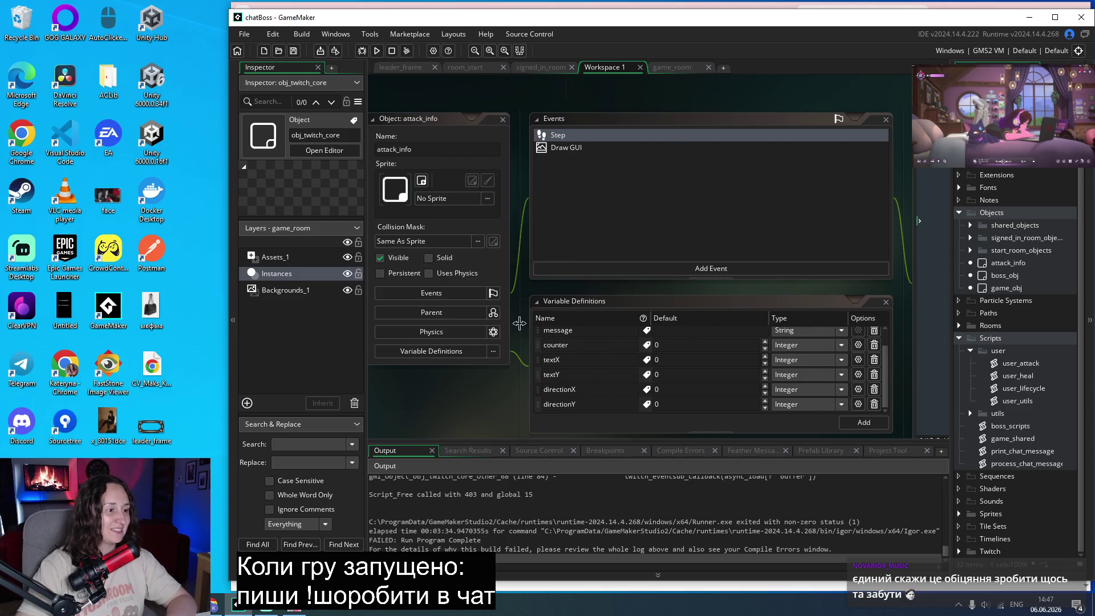
pyautogui.scroll(2, 529, 318)
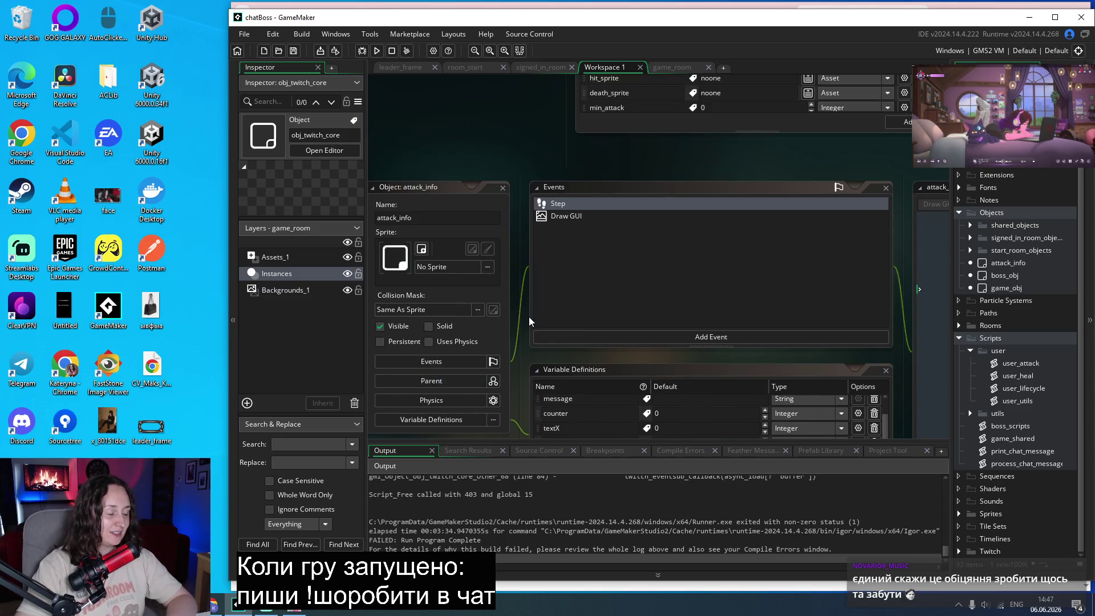
pyautogui.scroll(4, 529, 317)
pyautogui.scroll(2, 529, 315)
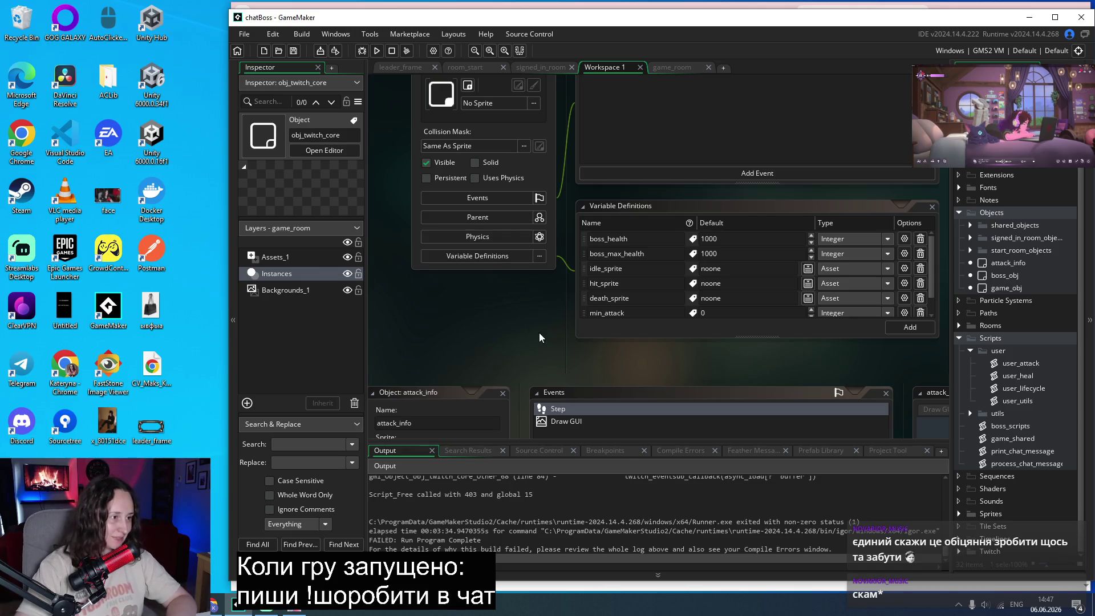
pyautogui.scroll(2, 537, 337)
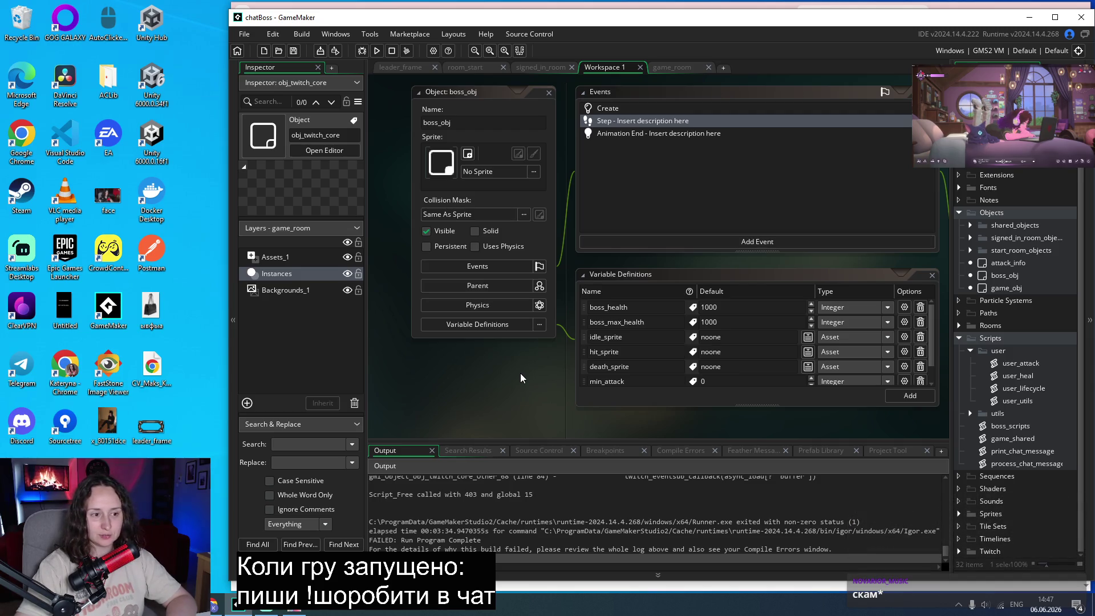
# Open the user_lifecycle and user_utils scripts and scroll down to upgrade_random_stat.
pyautogui.doubleClick(1016, 389)
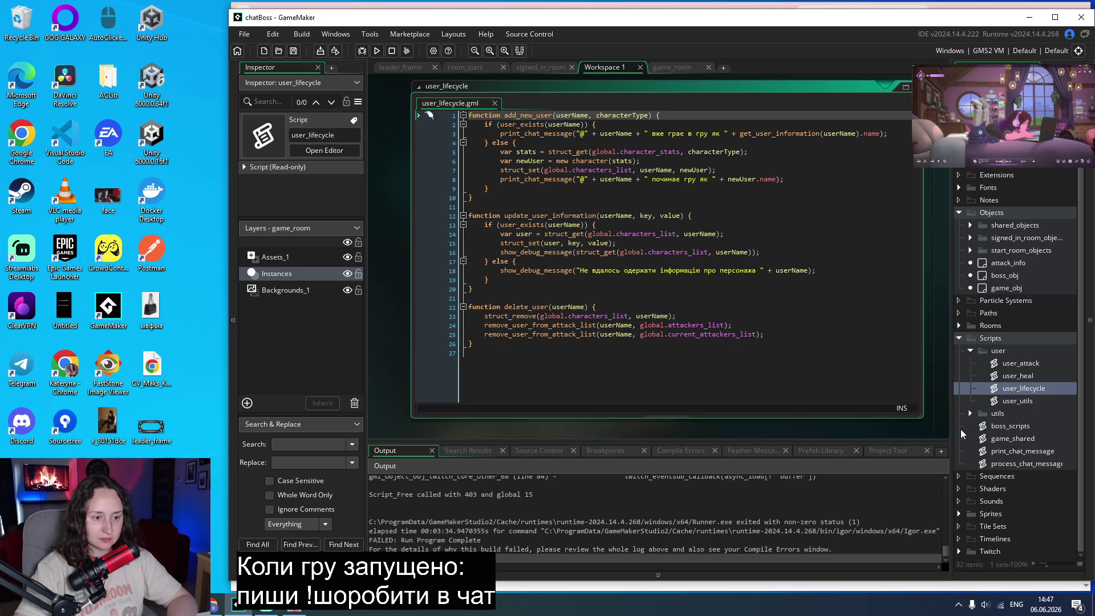
pyautogui.doubleClick(1012, 401)
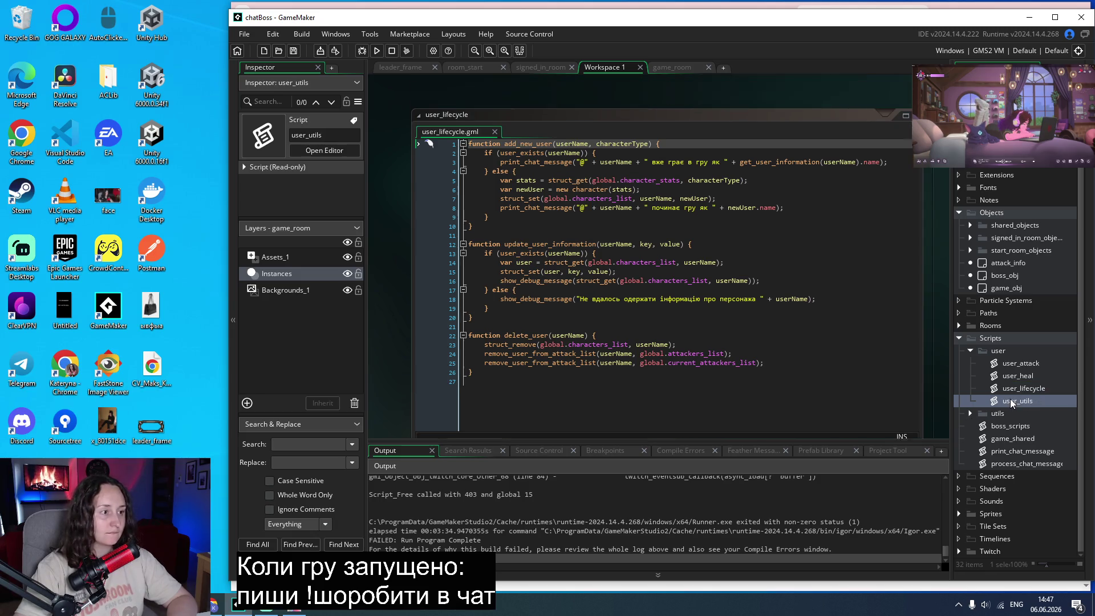
pyautogui.scroll(-3, 790, 329)
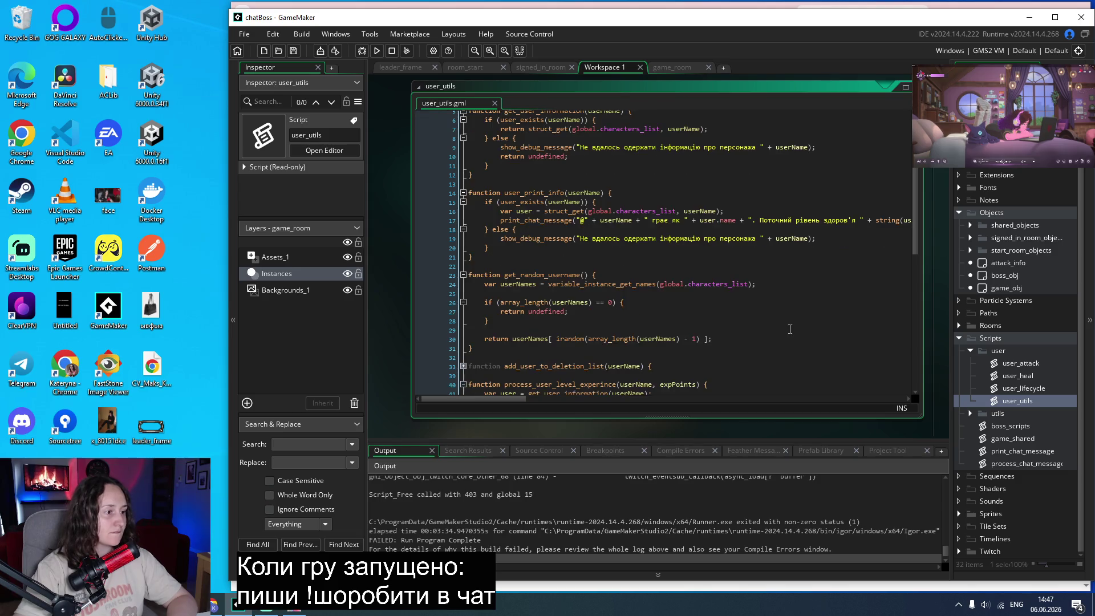
pyautogui.scroll(-2, 790, 330)
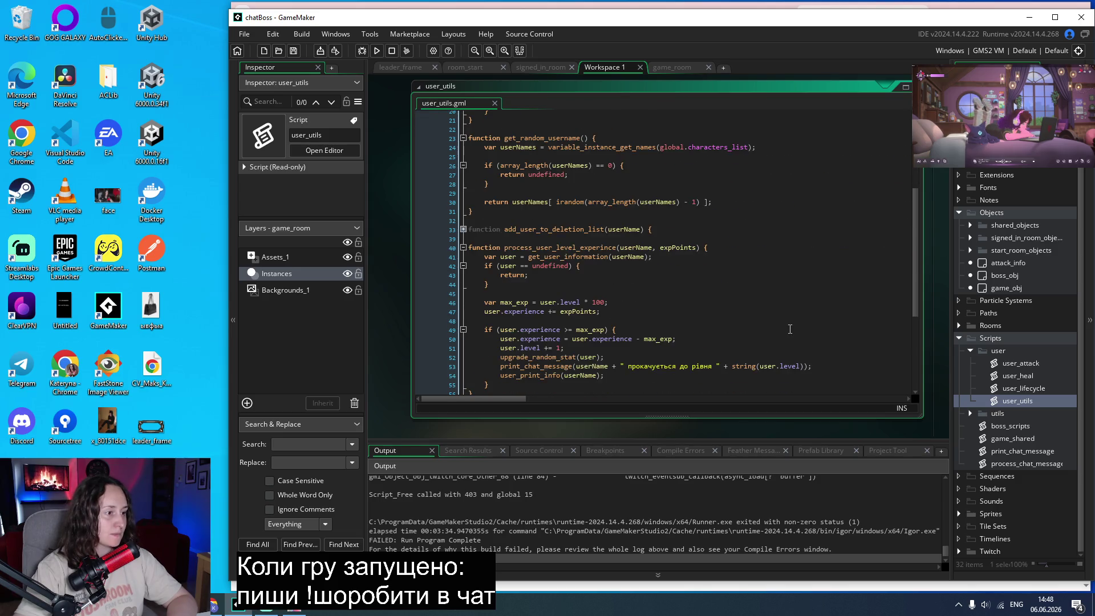
pyautogui.scroll(-5, 790, 329)
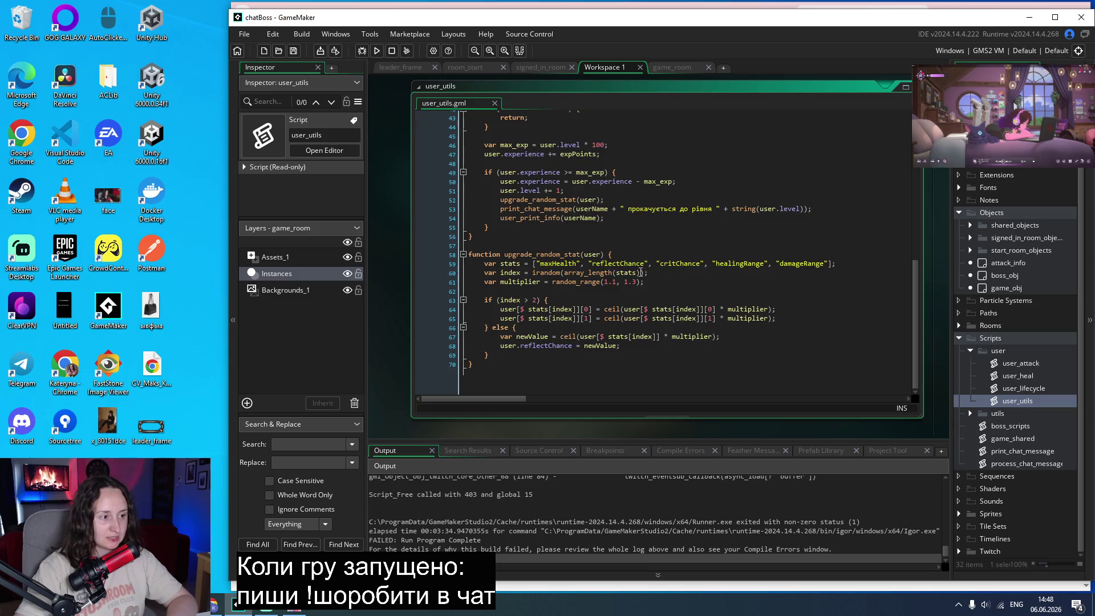
# Append '- 1' to the index range on line 60 and check where reflectChance is used.
pyautogui.click(640, 272)
pyautogui.write('- 1')
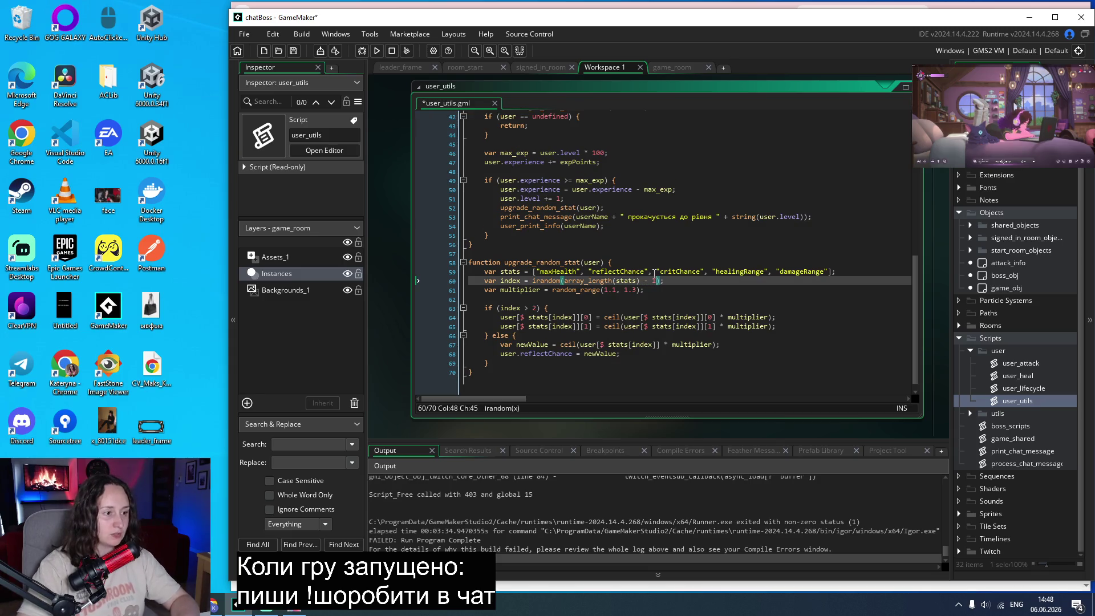
pyautogui.click(722, 252)
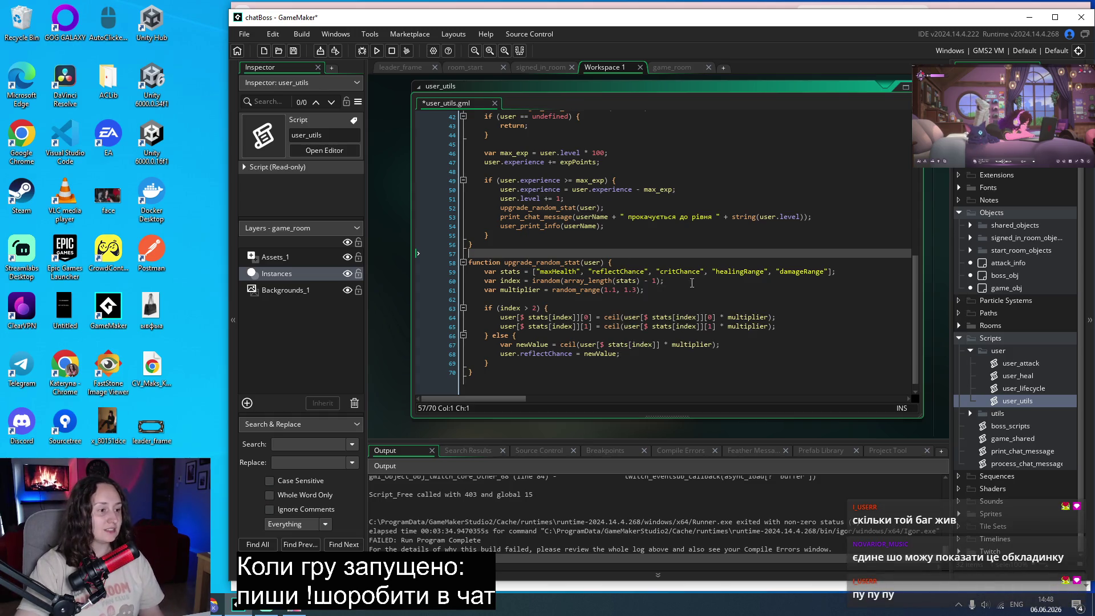
pyautogui.click(614, 272)
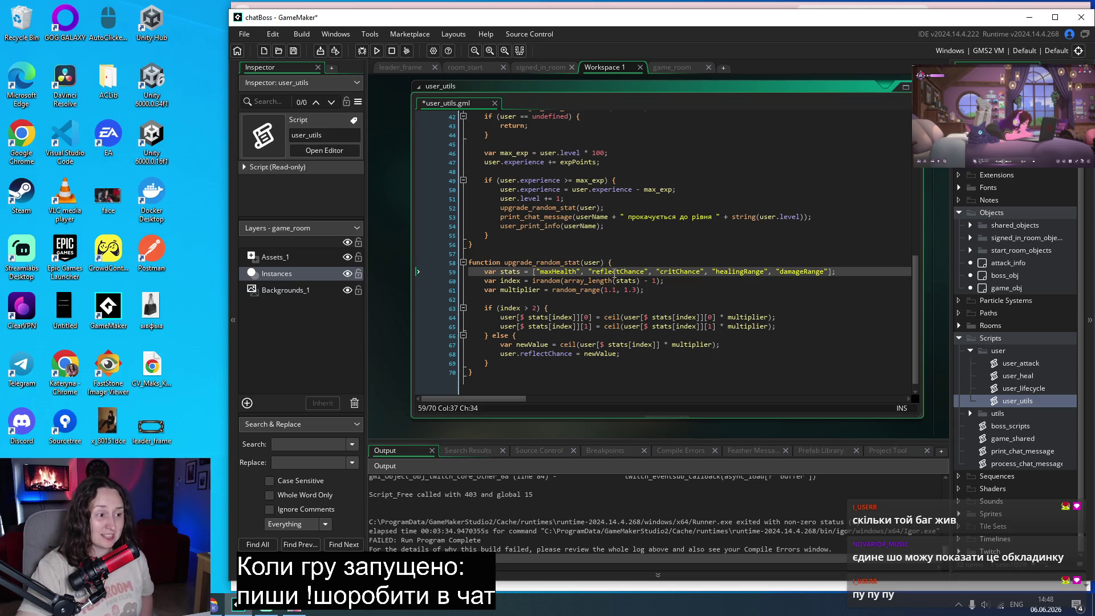
pyautogui.doubleClick(614, 272)
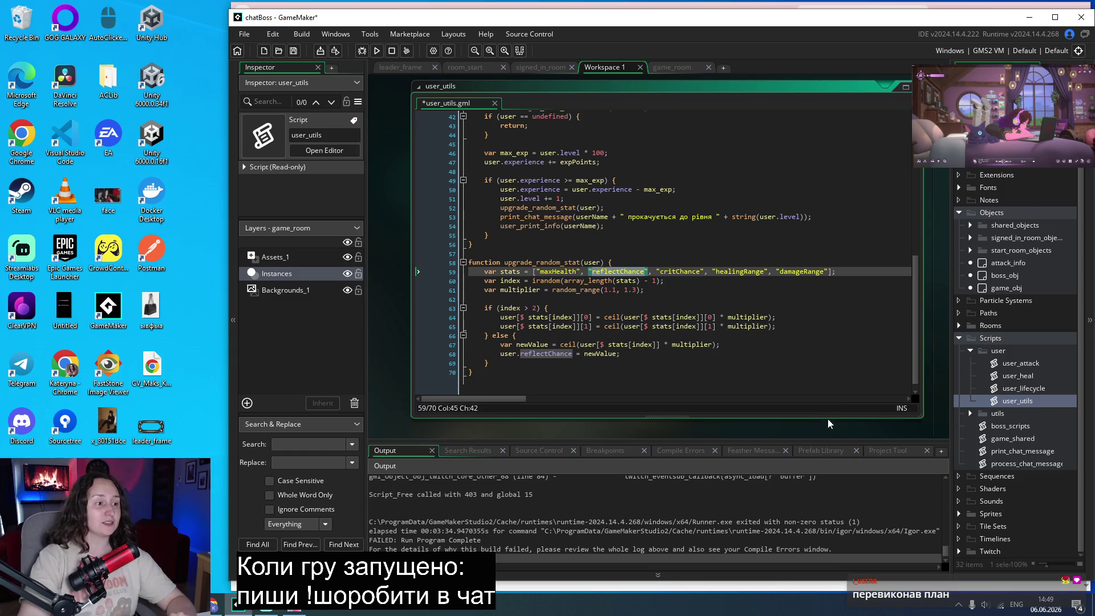
pyautogui.click(719, 301)
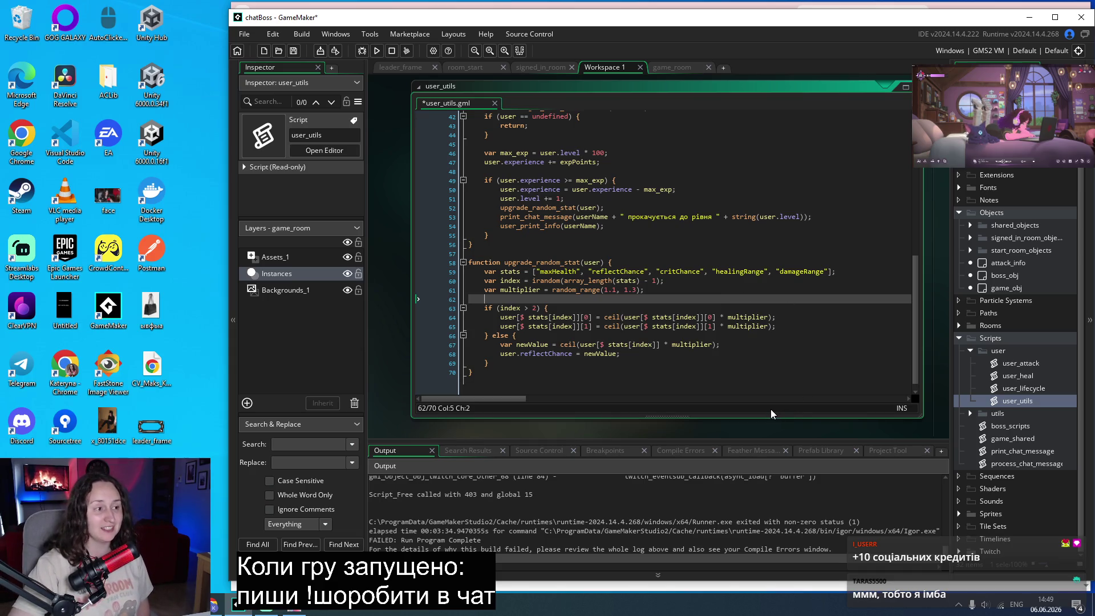
pyautogui.click(570, 379)
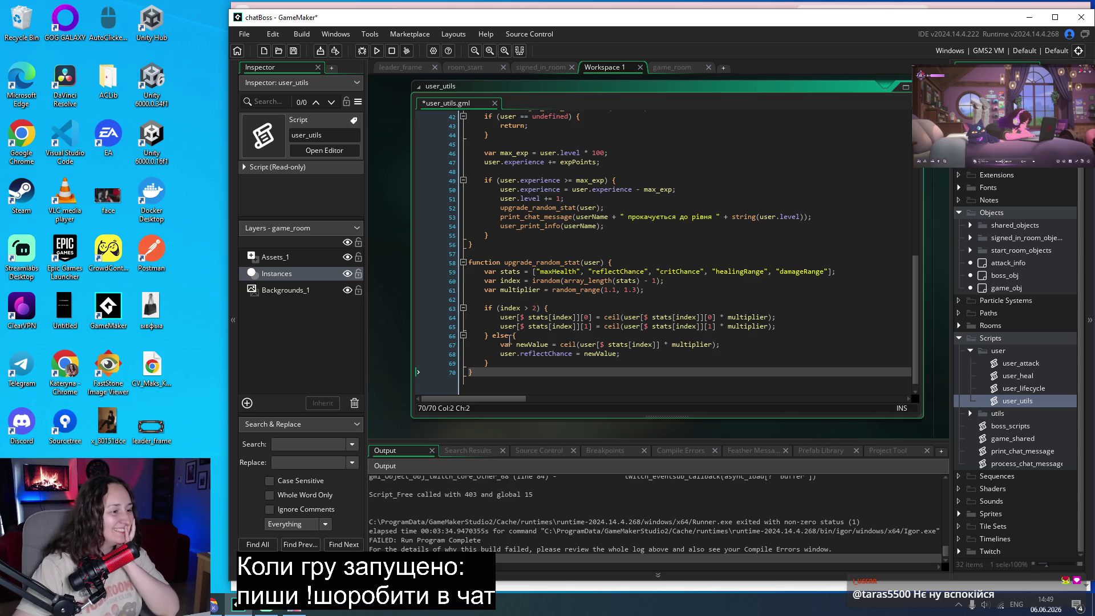
# Restructure the block into an else if (index == 1) branch plus an else storing newValue.
pyautogui.moveTo(489, 364); pyautogui.dragTo(512, 335)
pyautogui.hotkey('ctrl', 'c')
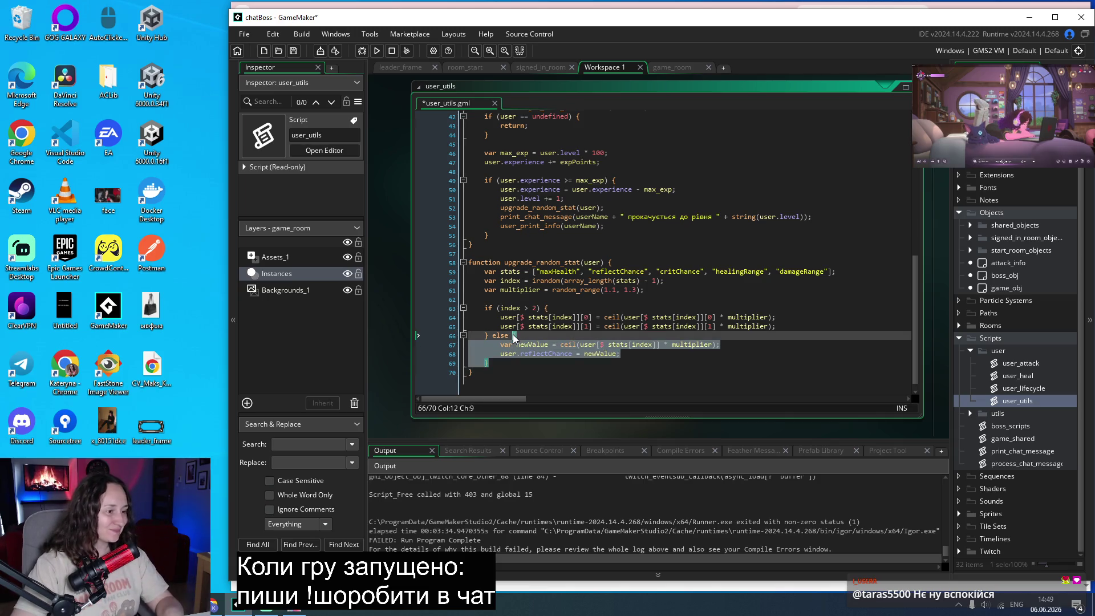
pyautogui.write('if')
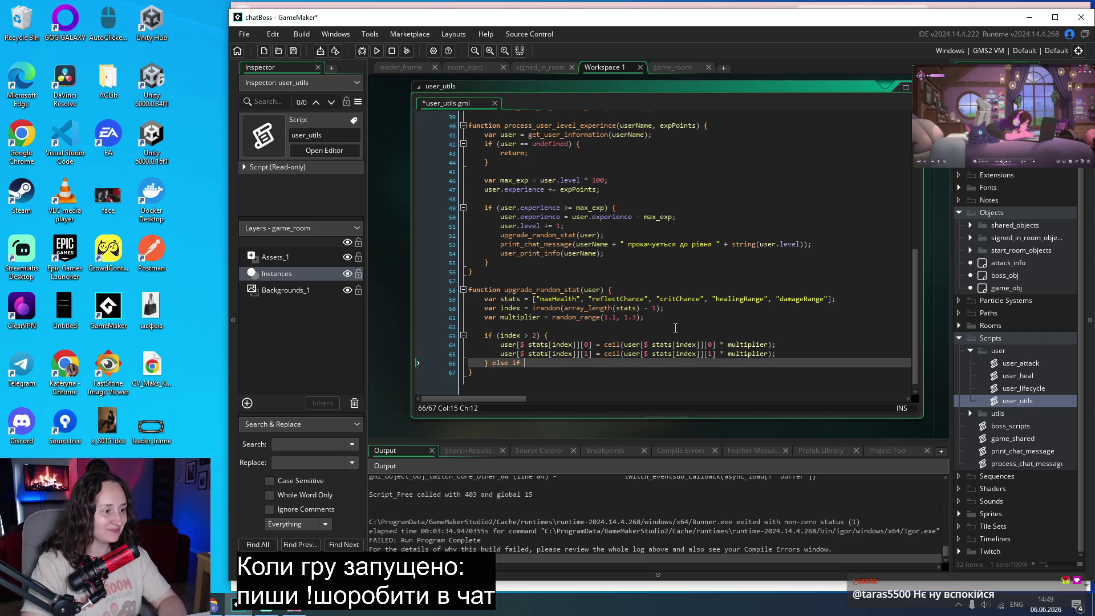
pyautogui.press('BackSpace')
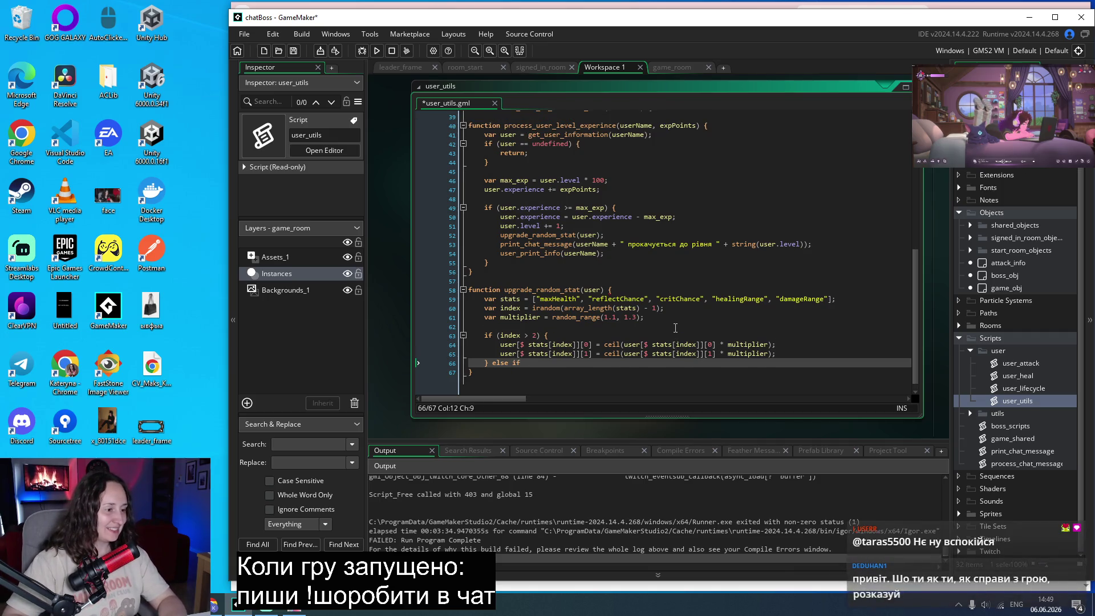
pyautogui.write(' () {')
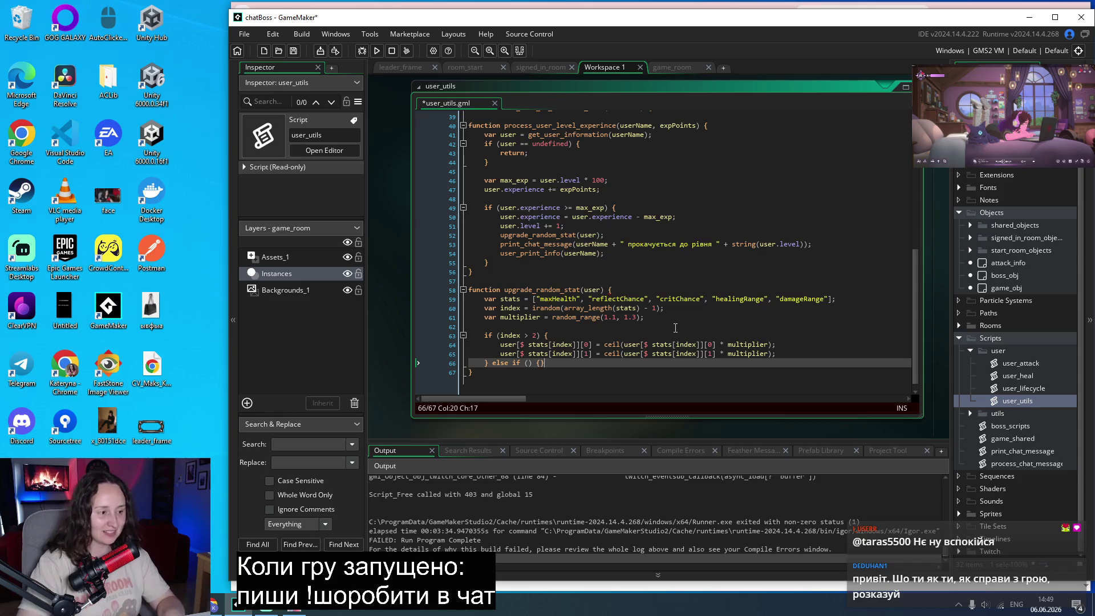
pyautogui.press('Return')
pyautogui.write('} else')
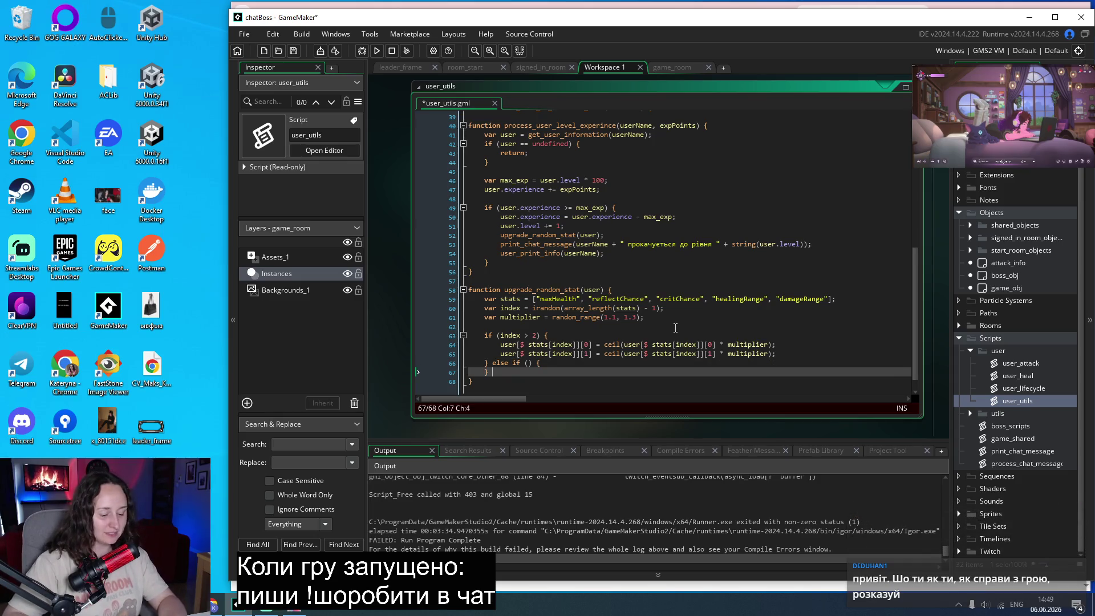
pyautogui.hotkey('ctrl', 'v')
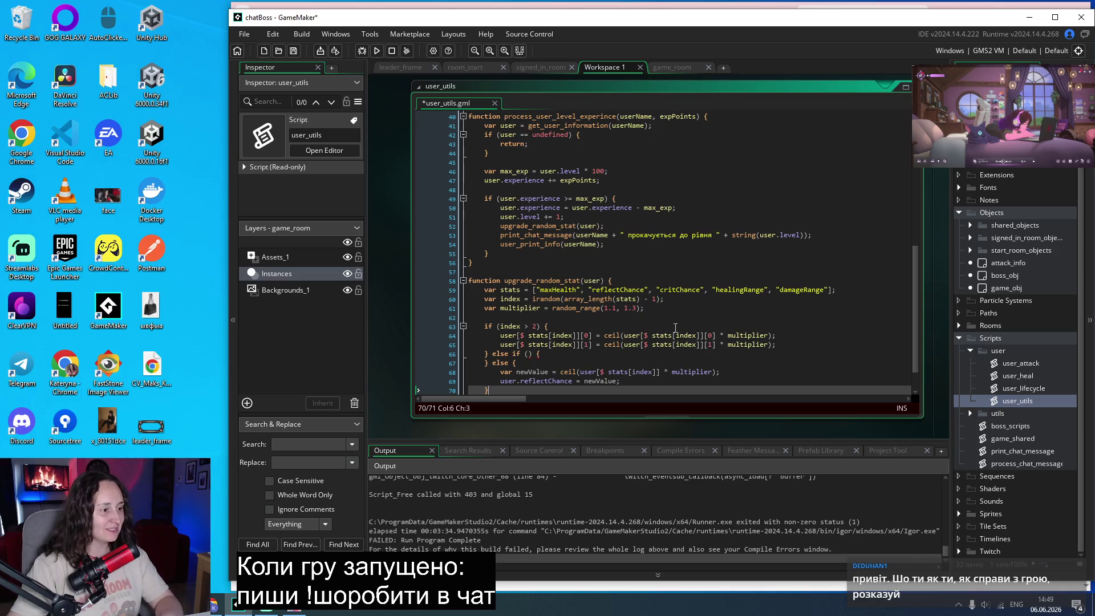
pyautogui.scroll(-1, 509, 371)
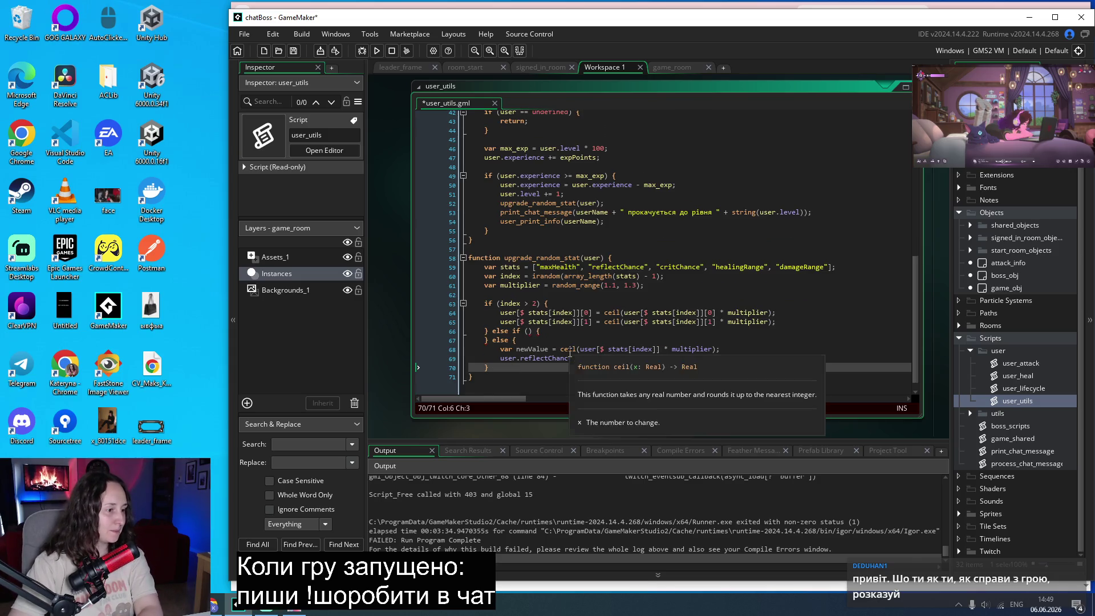
pyautogui.click(530, 331)
pyautogui.write('index == ')
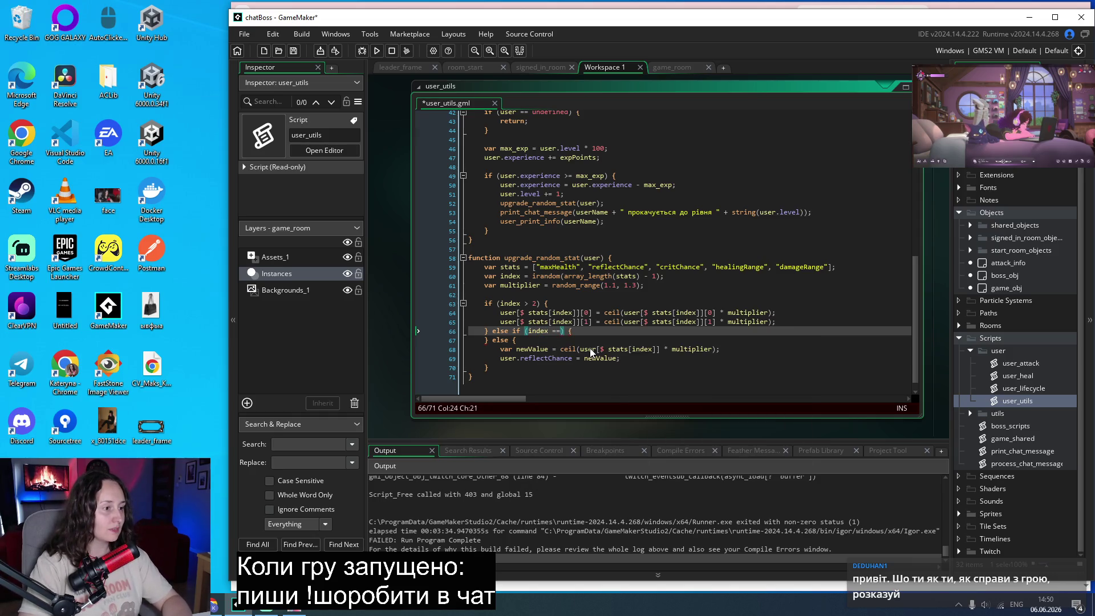
pyautogui.write('1')
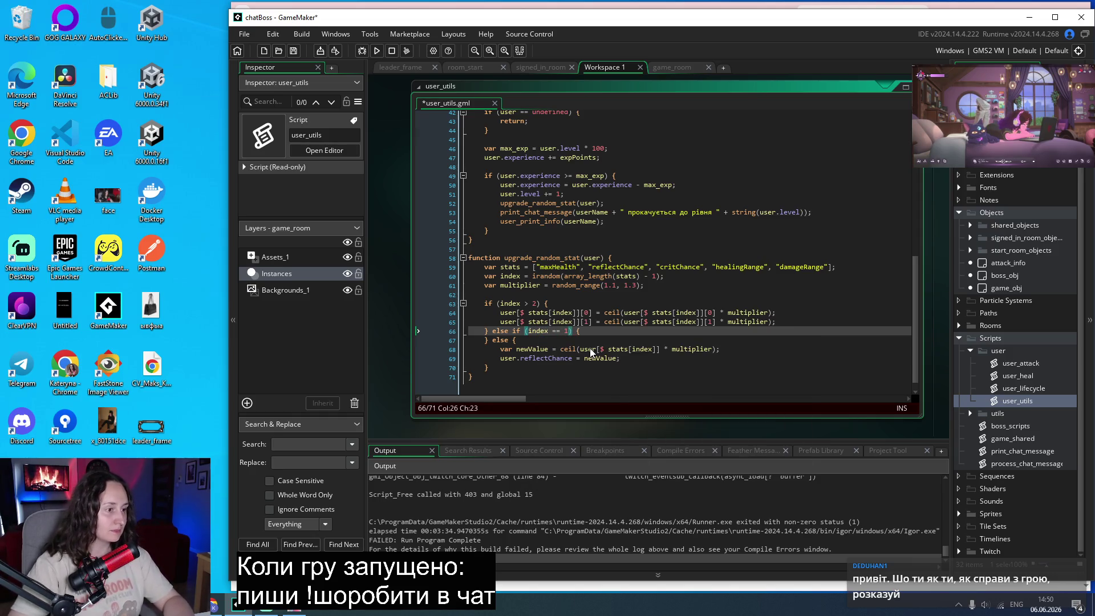
pyautogui.press('End')
pyautogui.press('Return')
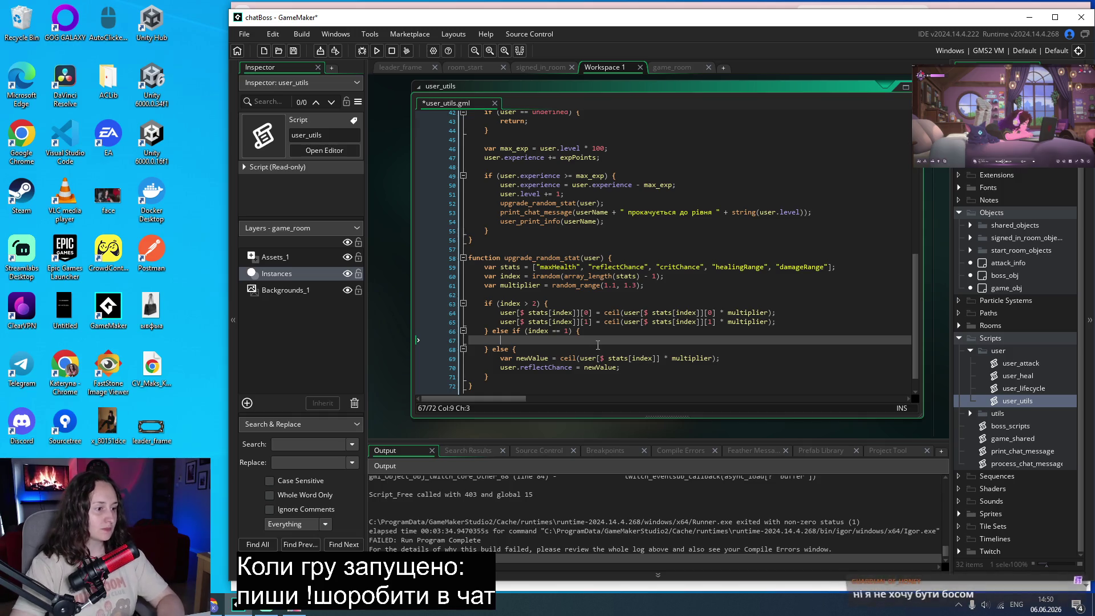
# Delete the unneeded else if (index == 1) branch.
pyautogui.click(597, 376)
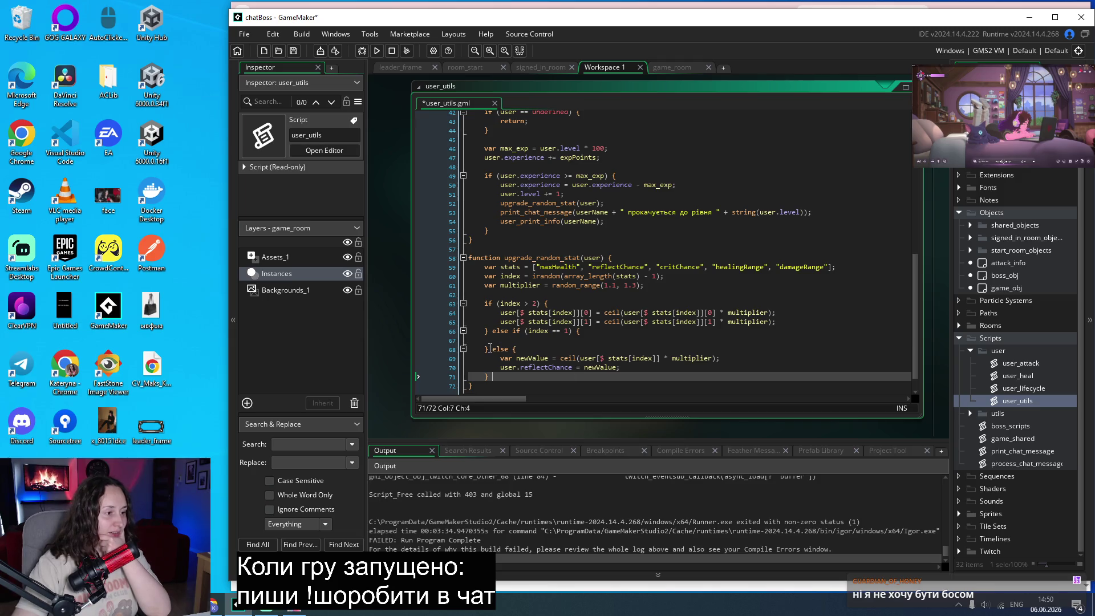
pyautogui.moveTo(489, 349); pyautogui.dragTo(495, 332)
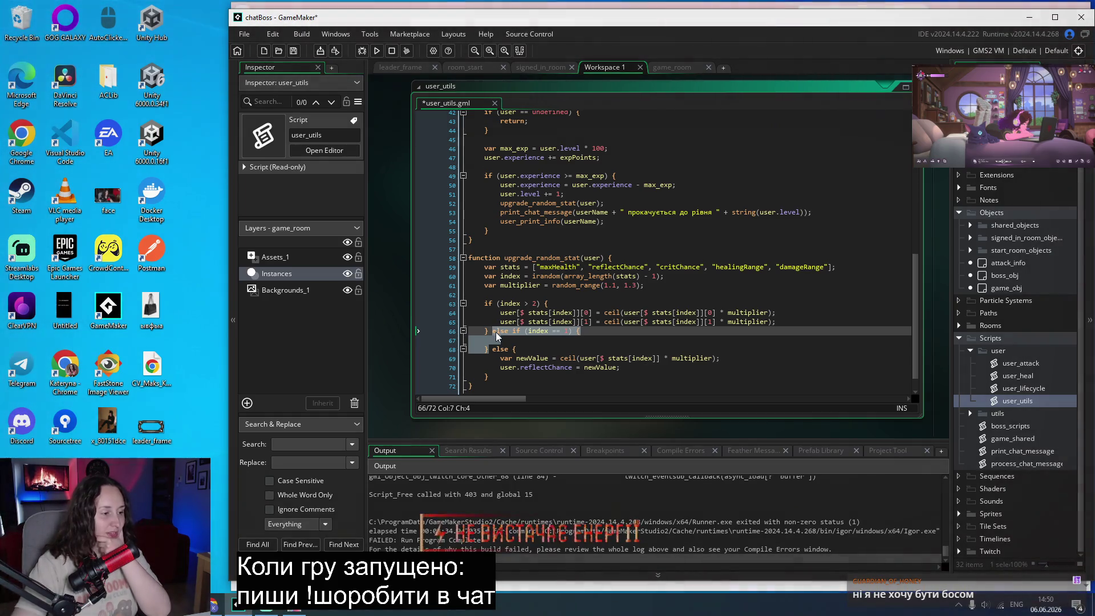
pyautogui.press('BackSpace')
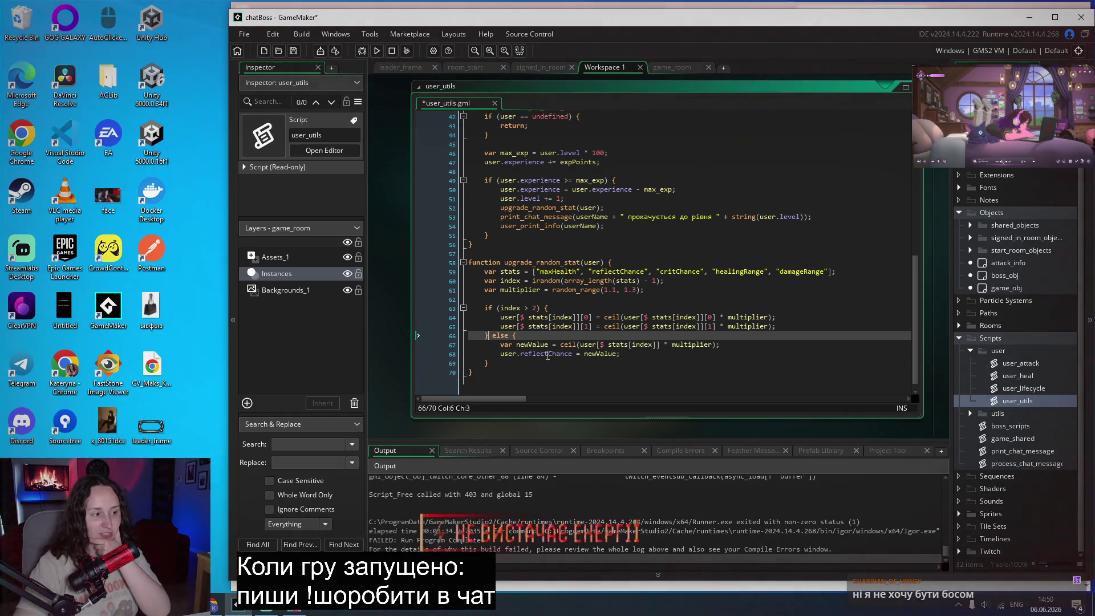
pyautogui.doubleClick(547, 354)
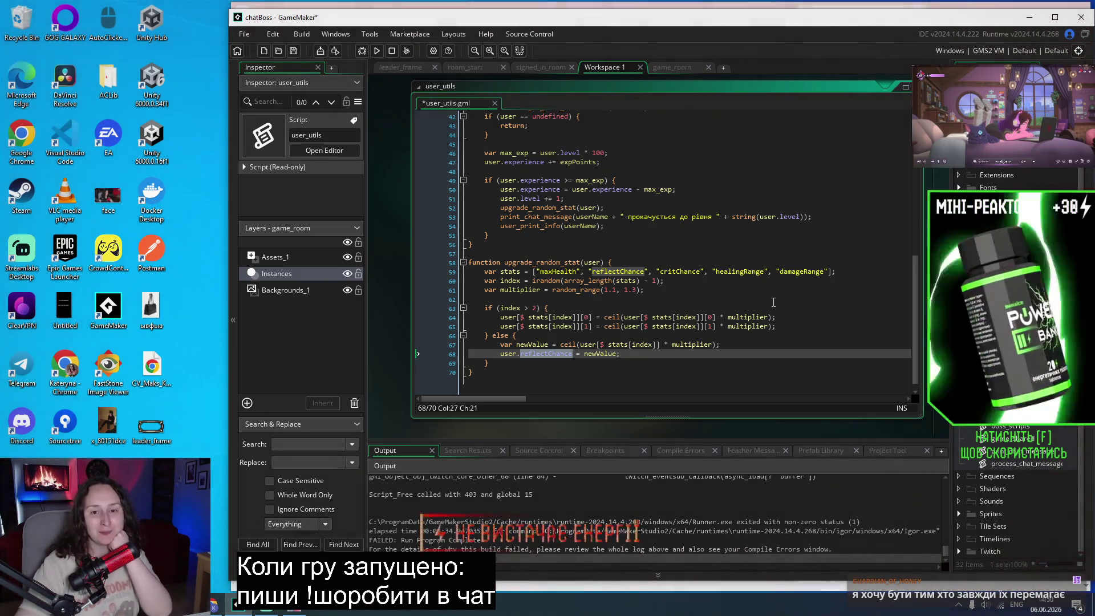
pyautogui.click(650, 354)
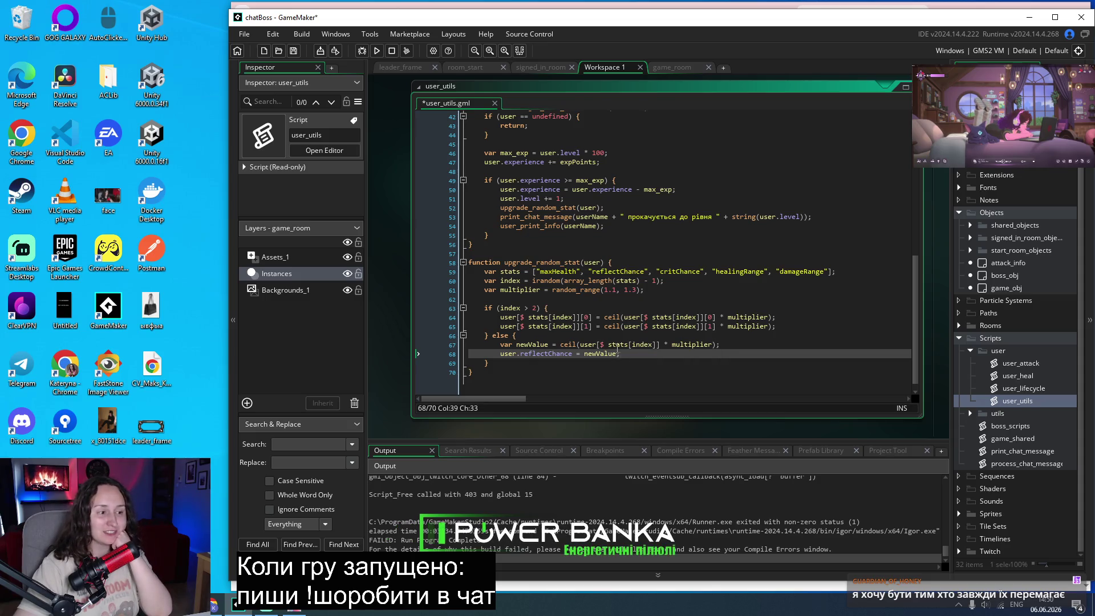
pyautogui.moveTo(617, 343)
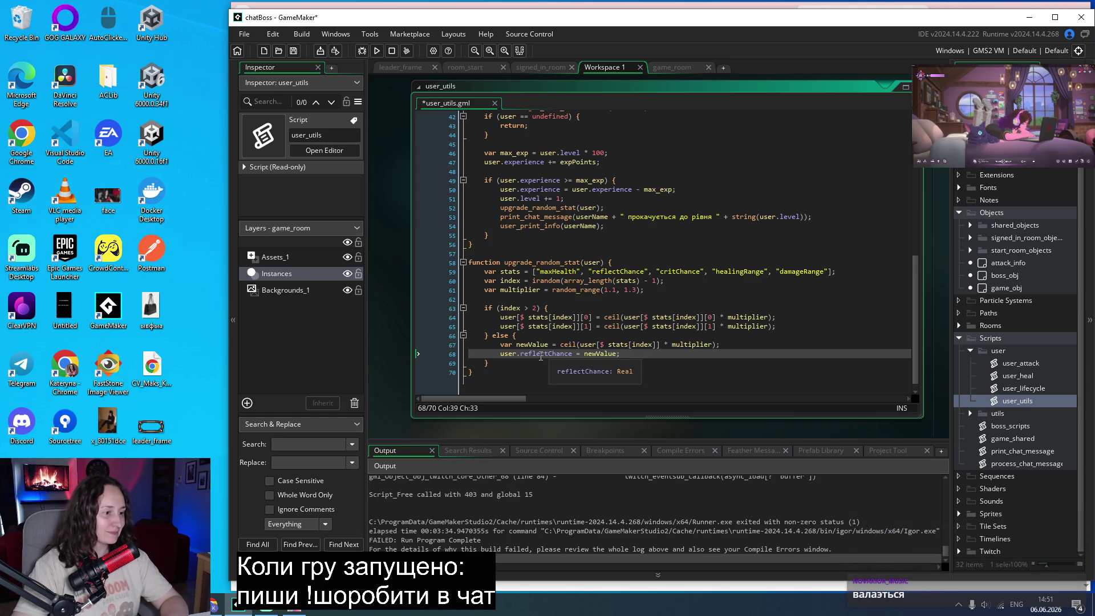
# Replace user.reflectChance on line 68 with user[$ stats[index]] and save the script.
pyautogui.doubleClick(541, 354)
pyautogui.press('BackSpace')
pyautogui.press('BackSpace')
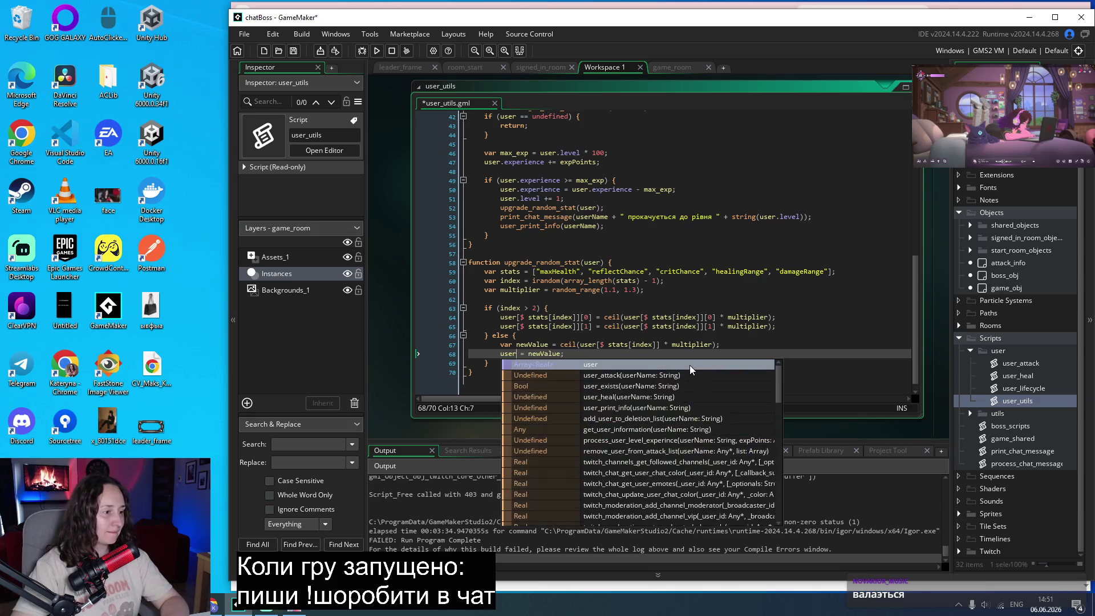
pyautogui.write('[')
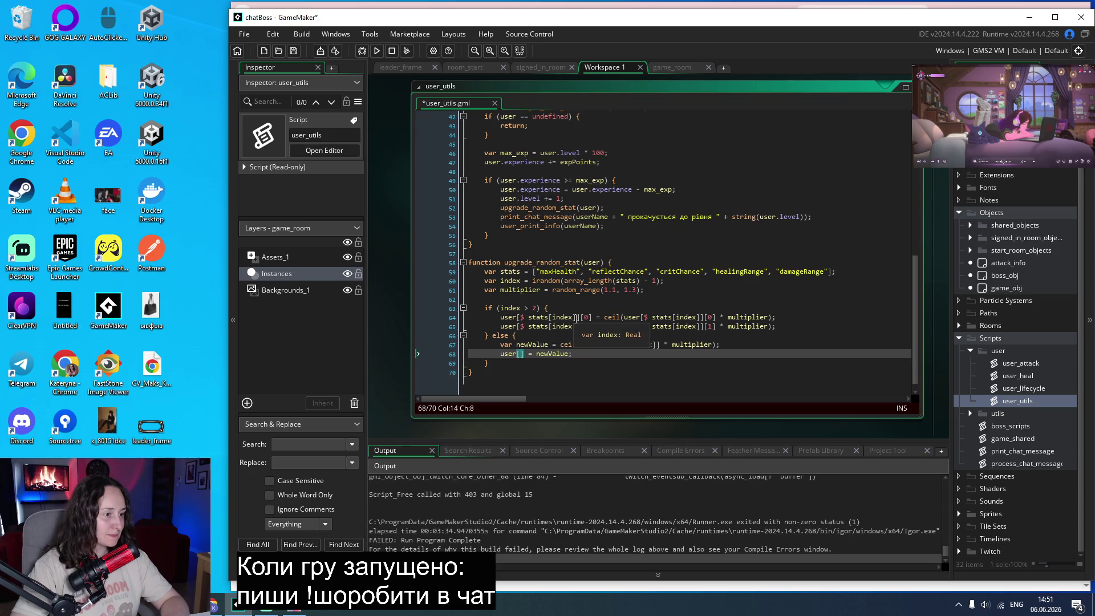
pyautogui.moveTo(574, 318); pyautogui.dragTo(522, 322)
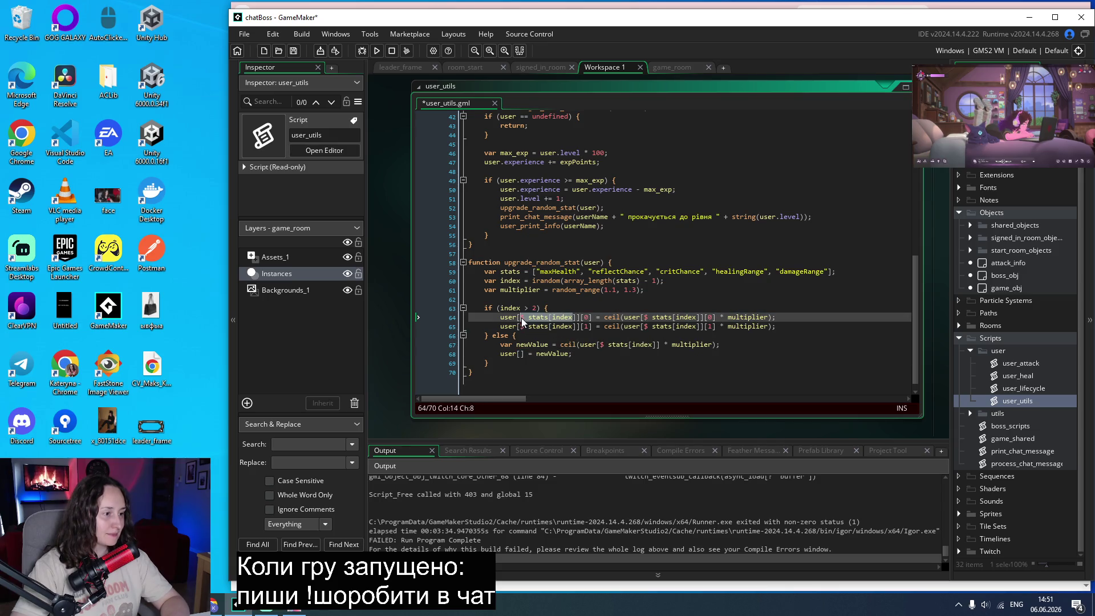
pyautogui.click(520, 354)
pyautogui.write('$ stats[index')
pyautogui.hotkey('ctrl', 's')
pyautogui.write(']')
pyautogui.hotkey('ctrl', 's')
pyautogui.click(647, 300)
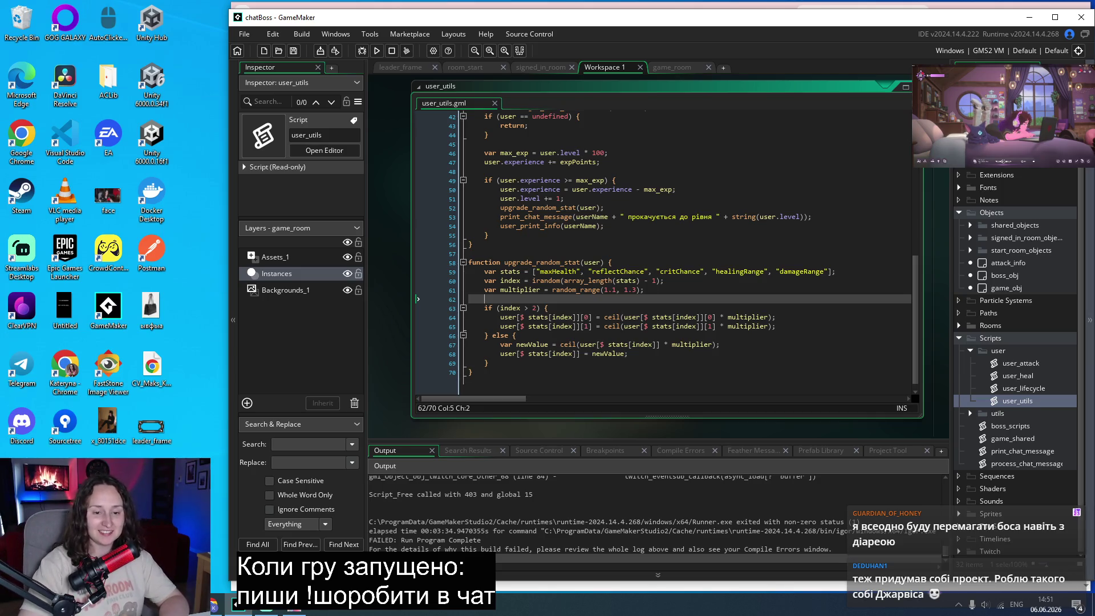
# Insert an empty line after line 70, below upgrade_random_stat, then return to the index line.
pyautogui.click(679, 225)
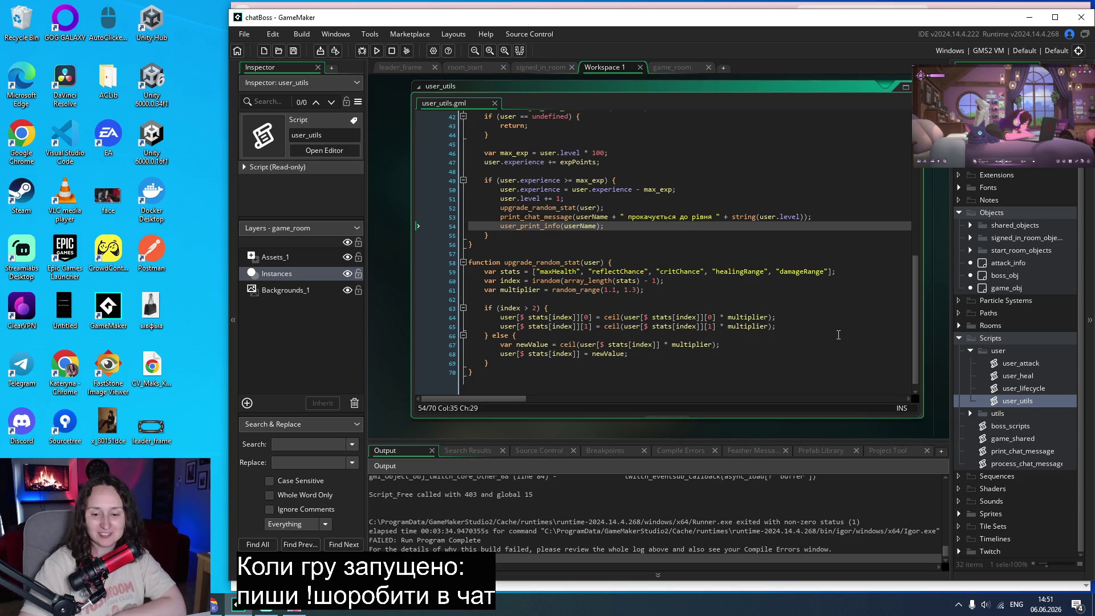
pyautogui.click(620, 378)
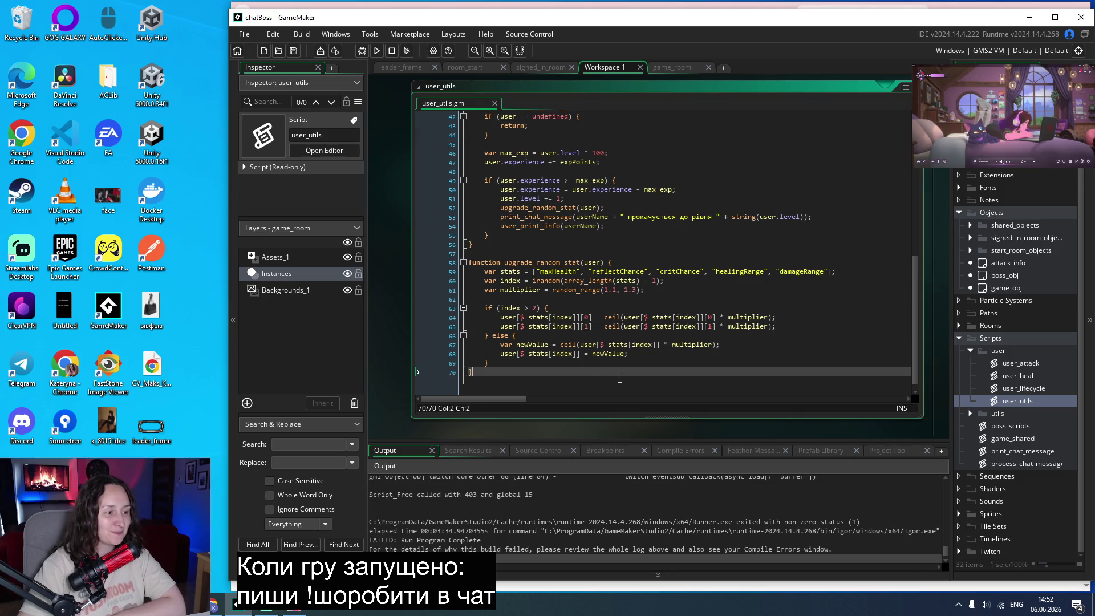
pyautogui.press('Return')
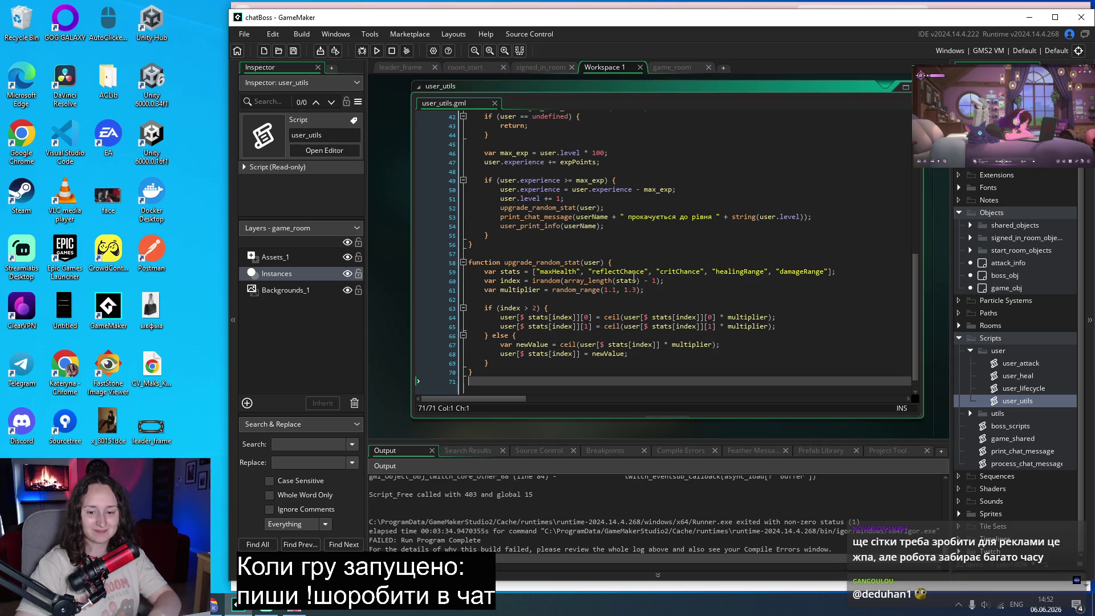
pyautogui.click(633, 280)
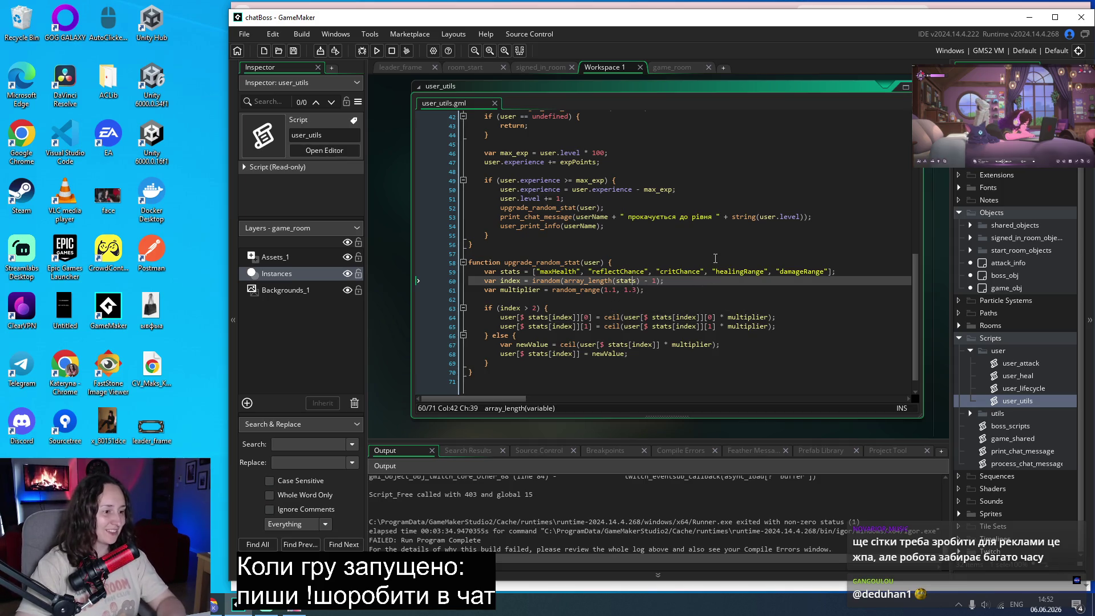
# Launch chatBoss, log in with Twitch, and move the game window to the upper left.
pyautogui.click(376, 51)
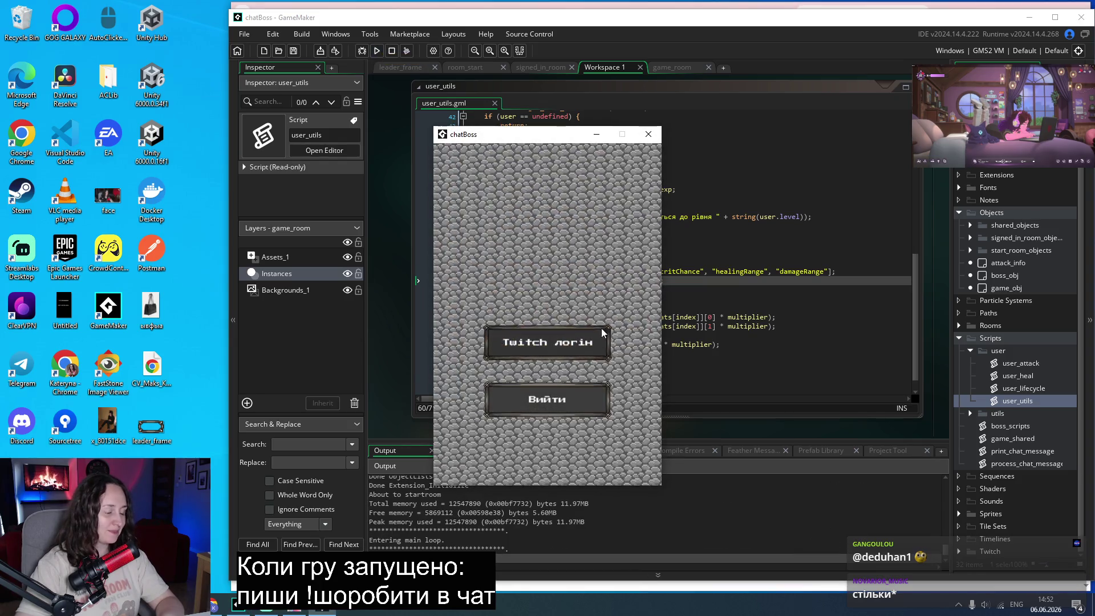
pyautogui.click(542, 325)
pyautogui.moveTo(539, 138); pyautogui.dragTo(112, 131)
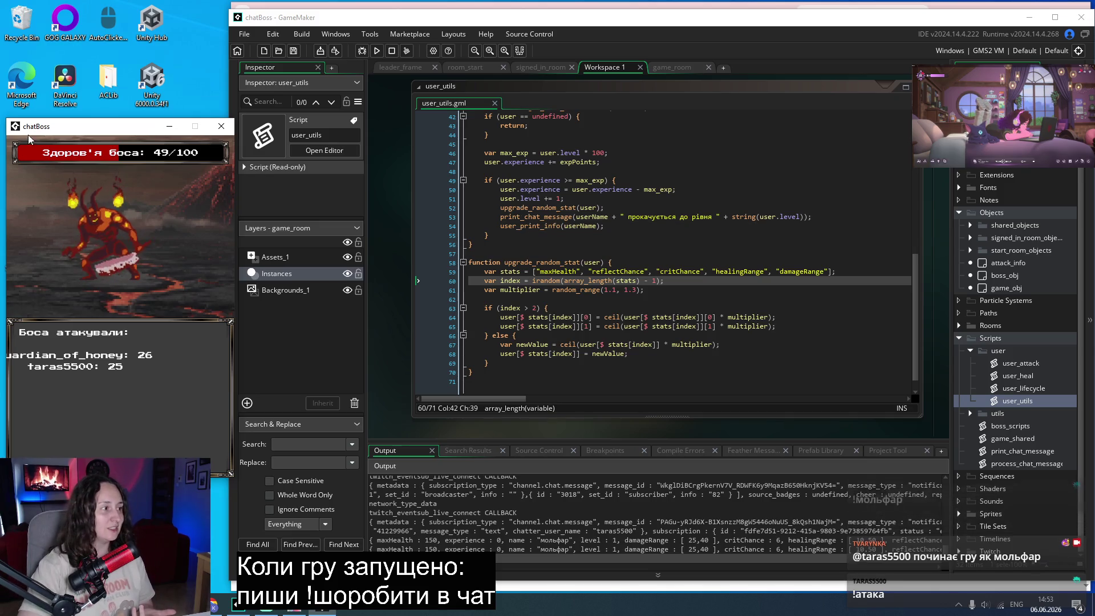
pyautogui.moveTo(95, 123); pyautogui.dragTo(94, 88)
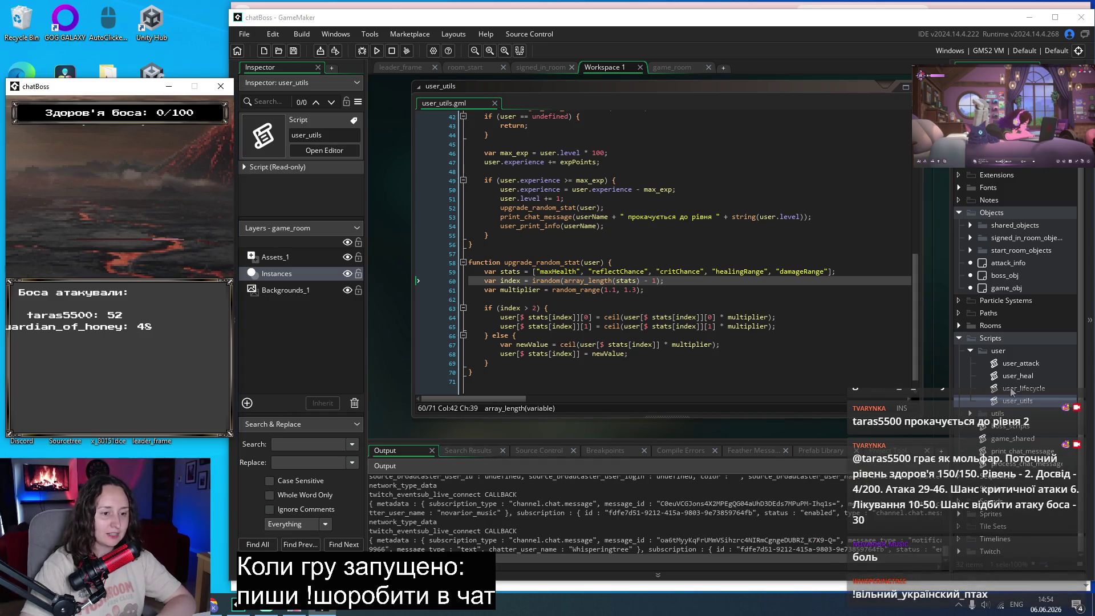
# Open character_constants from the Scripts > utils folder in the Asset Browser.
pyautogui.click(970, 413)
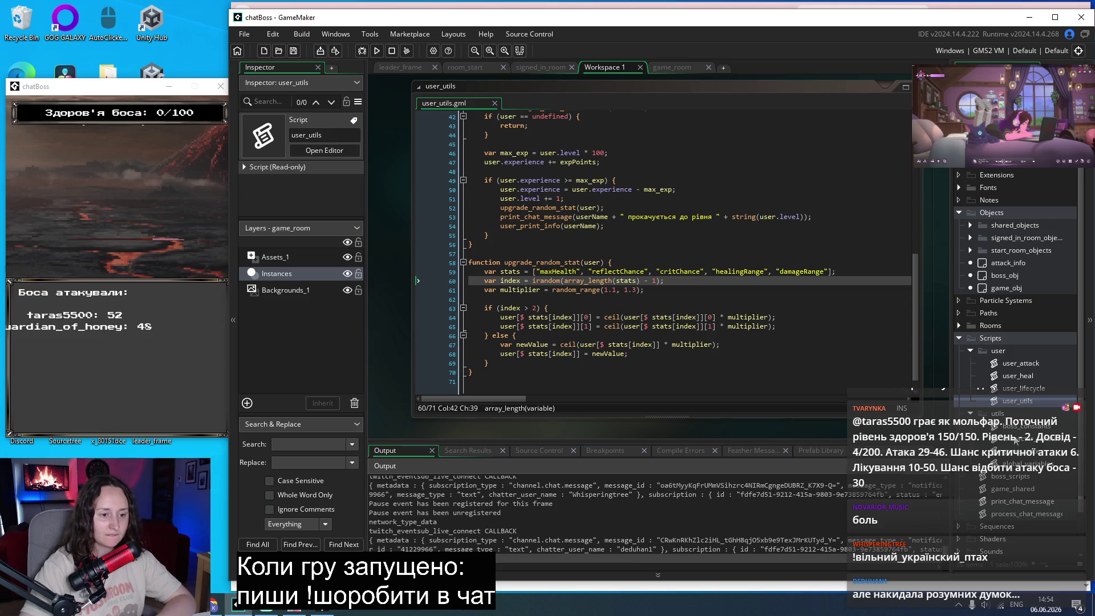
pyautogui.doubleClick(1015, 439)
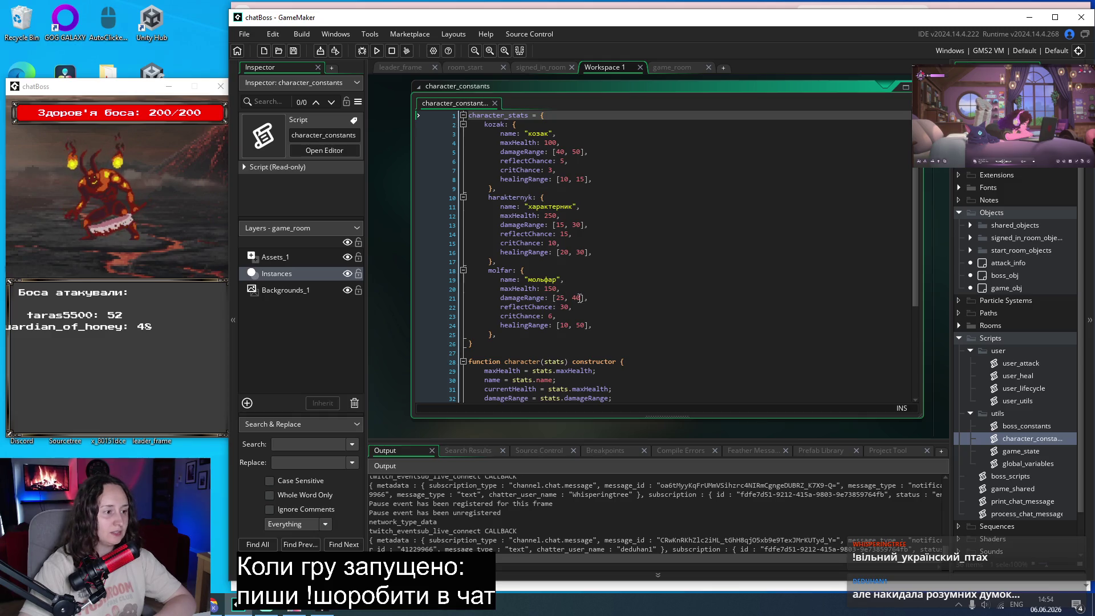
pyautogui.moveTo(592, 297); pyautogui.dragTo(553, 298)
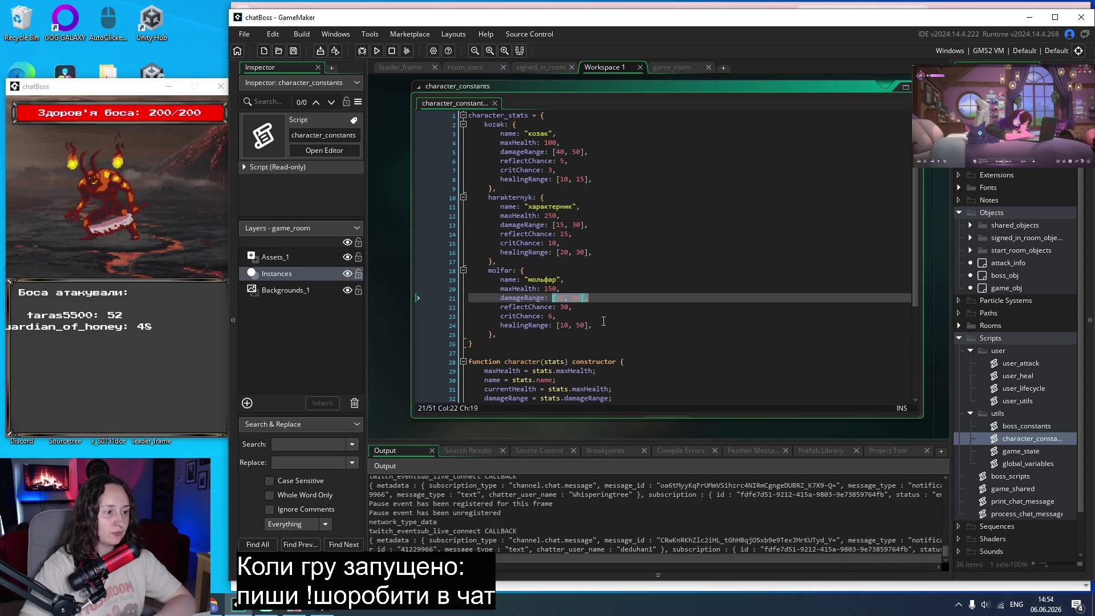
pyautogui.click(585, 307)
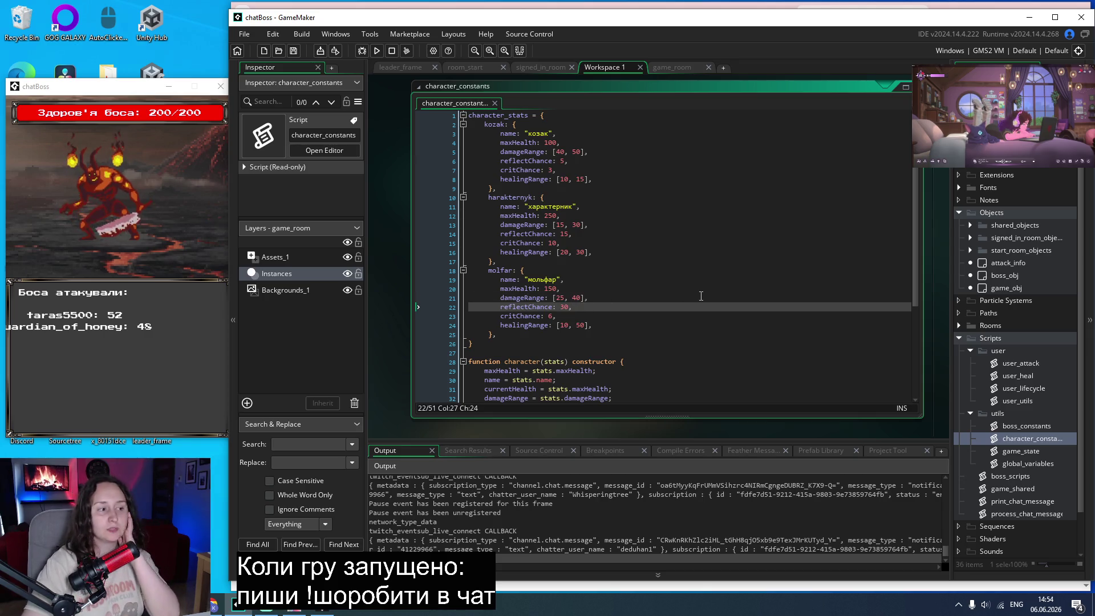
pyautogui.click(671, 297)
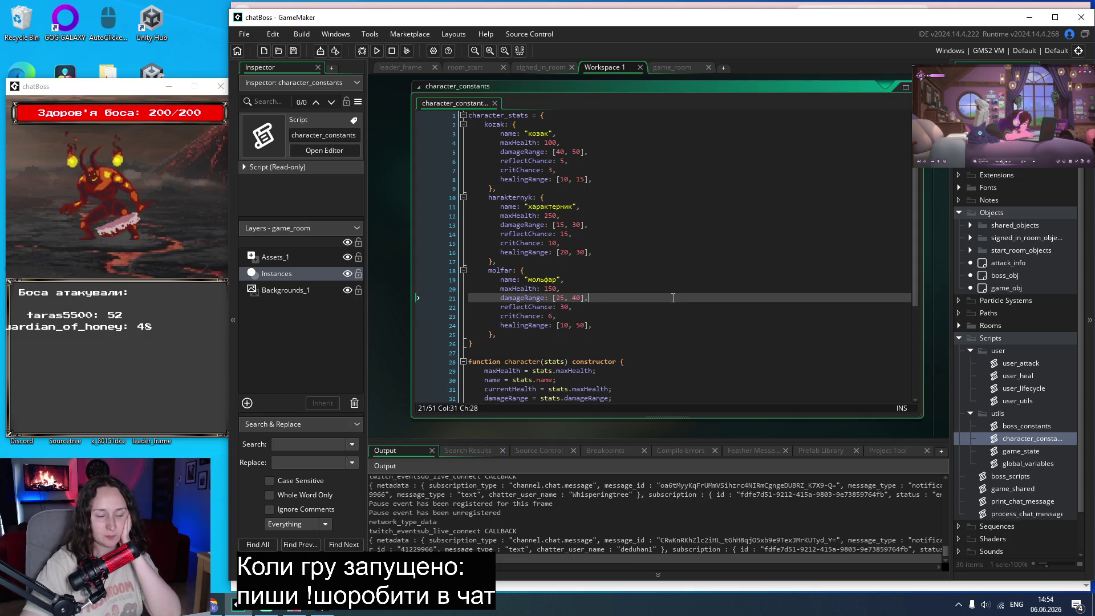
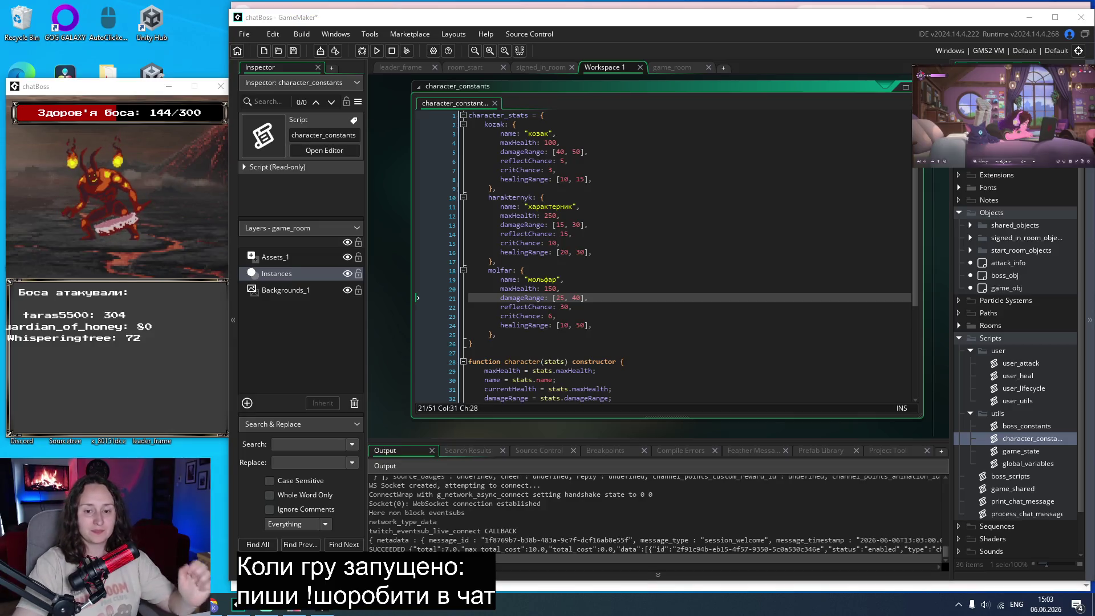
# Open the attack_info object to view its Step and Draw GUI events and six variable definitions.
pyautogui.click(626, 327)
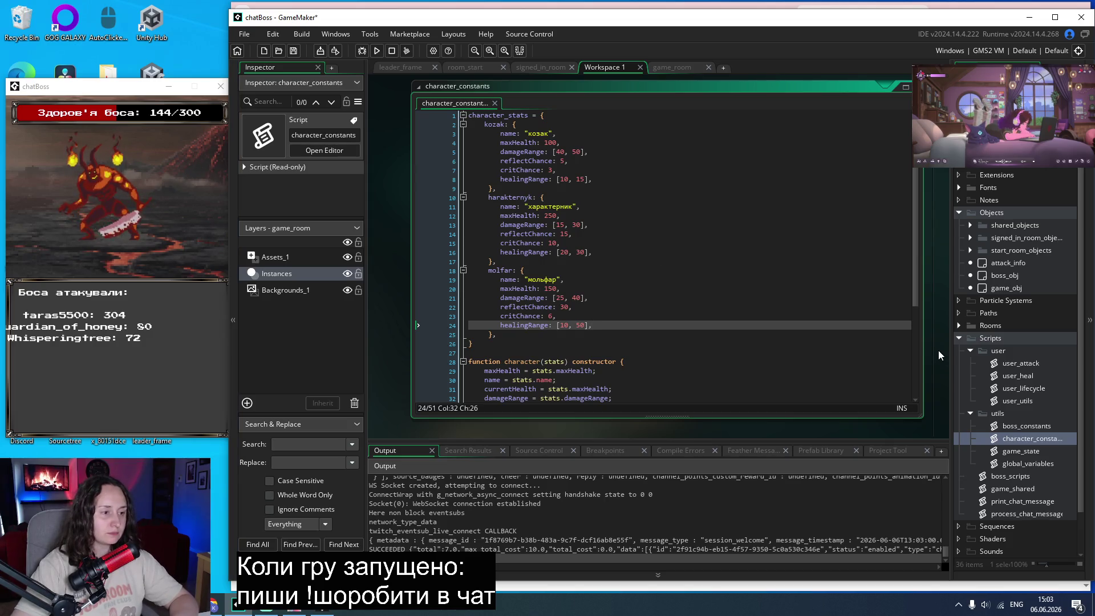
pyautogui.doubleClick(1021, 263)
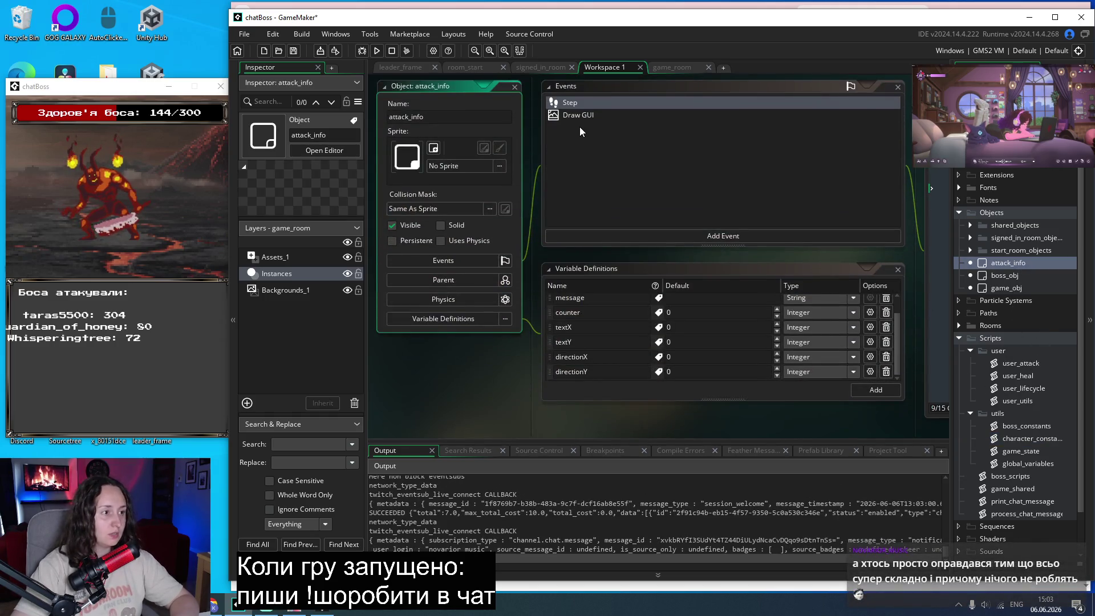
# From attack_info's Step code, search the project for get_attack_message and open its game_shared definition.
pyautogui.click(587, 115)
pyautogui.doubleClick(613, 100)
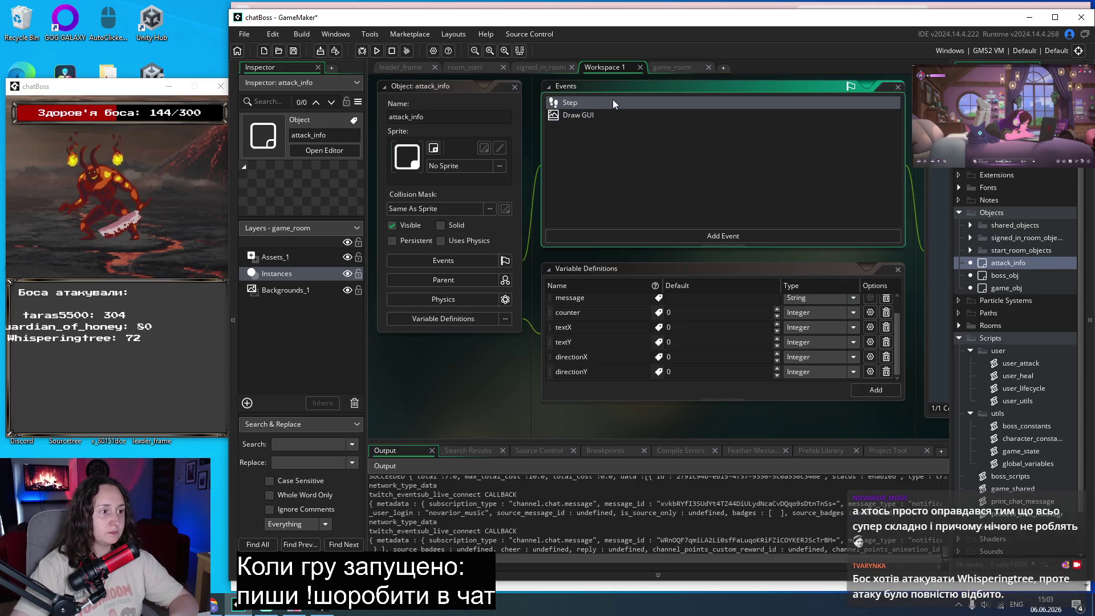
pyautogui.doubleClick(800, 170)
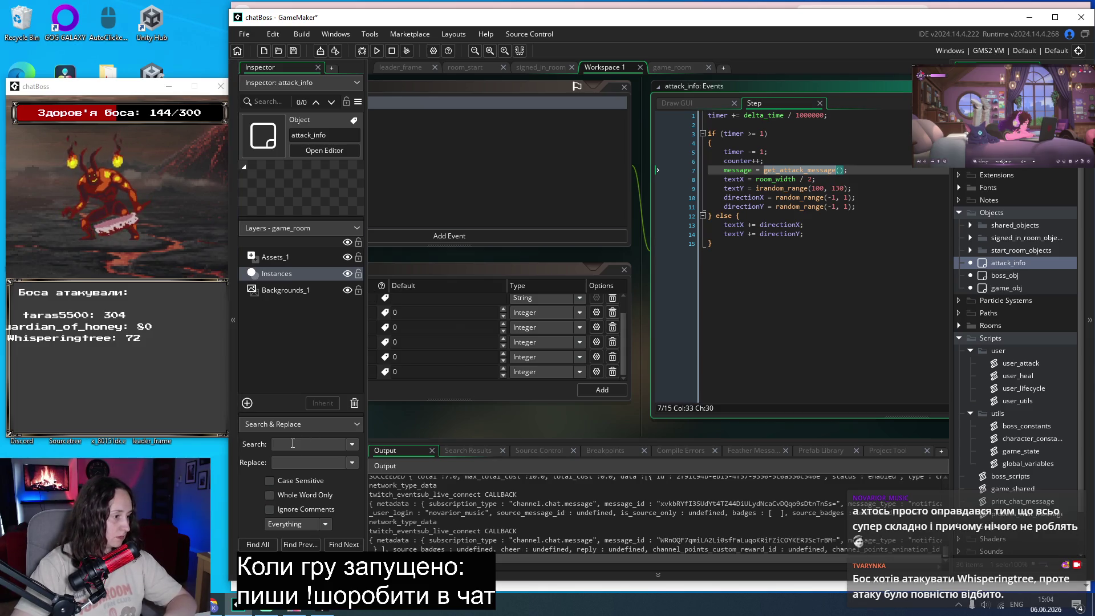
pyautogui.hotkey('ctrl', 'shift', 'f')
pyautogui.press('Return')
pyautogui.doubleClick(441, 499)
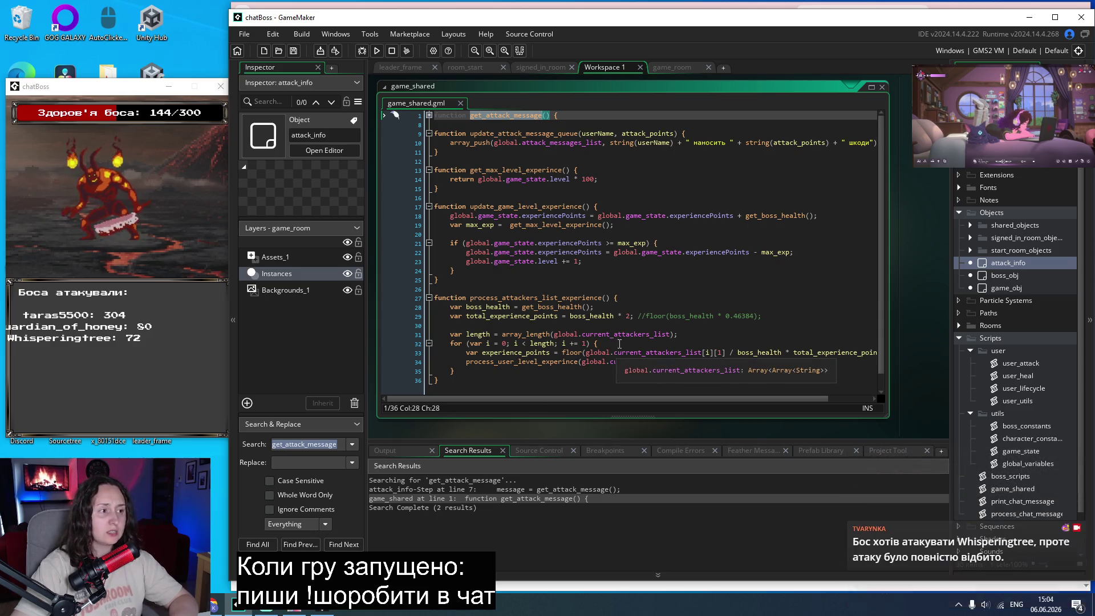
# Unfold get_attack_message in game_shared.gml to show its full function body.
pyautogui.click(429, 117)
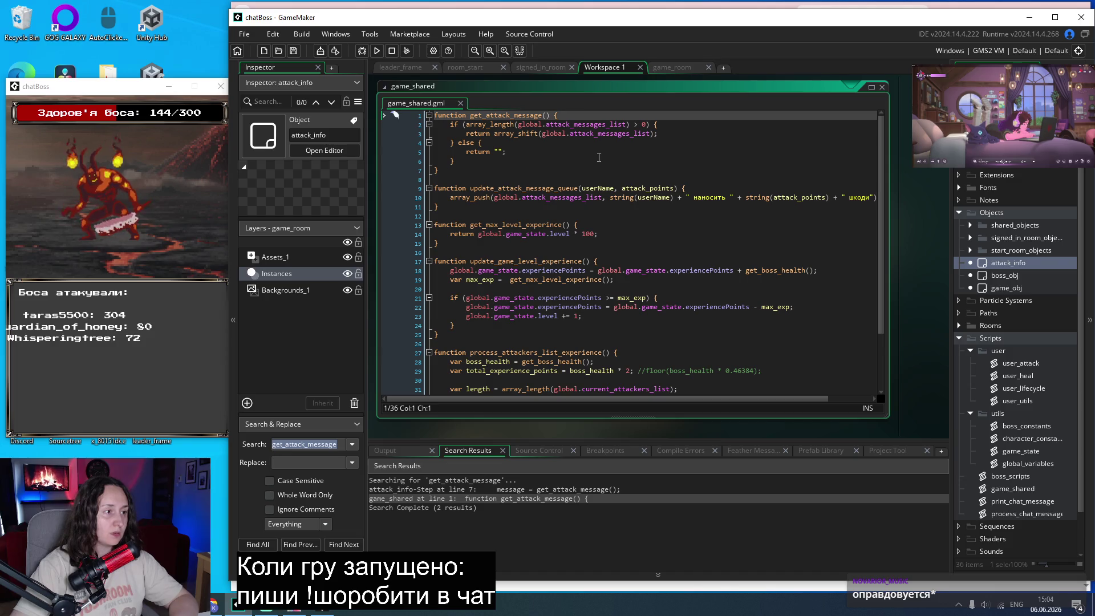
pyautogui.click(617, 164)
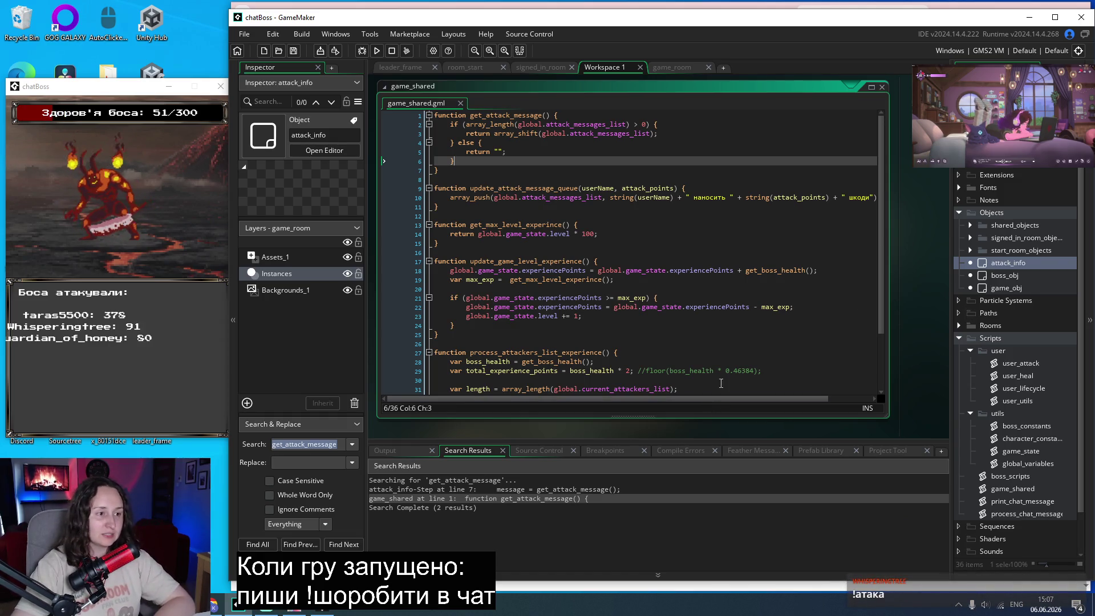
pyautogui.doubleClick(717, 198)
# Remove "наносить" and " шкоди" from line 10's message, save game_shared, and run the game.
pyautogui.press('BackSpace')
pyautogui.moveTo(840, 198); pyautogui.dragTo(798, 199)
pyautogui.press('BackSpace')
pyautogui.press('BackSpace')
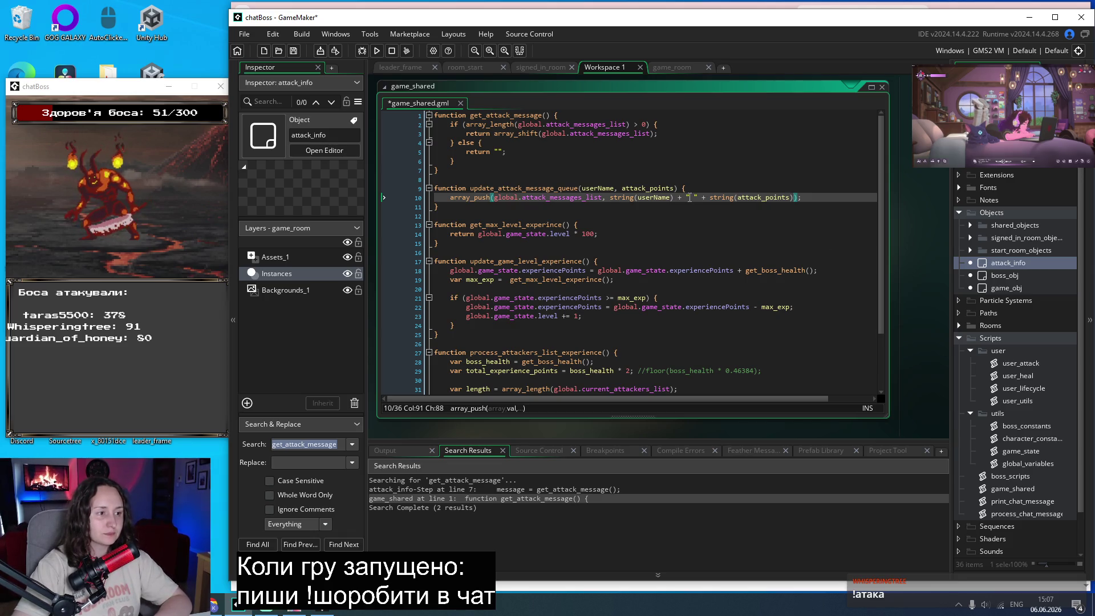
pyautogui.hotkey('ctrl', 's')
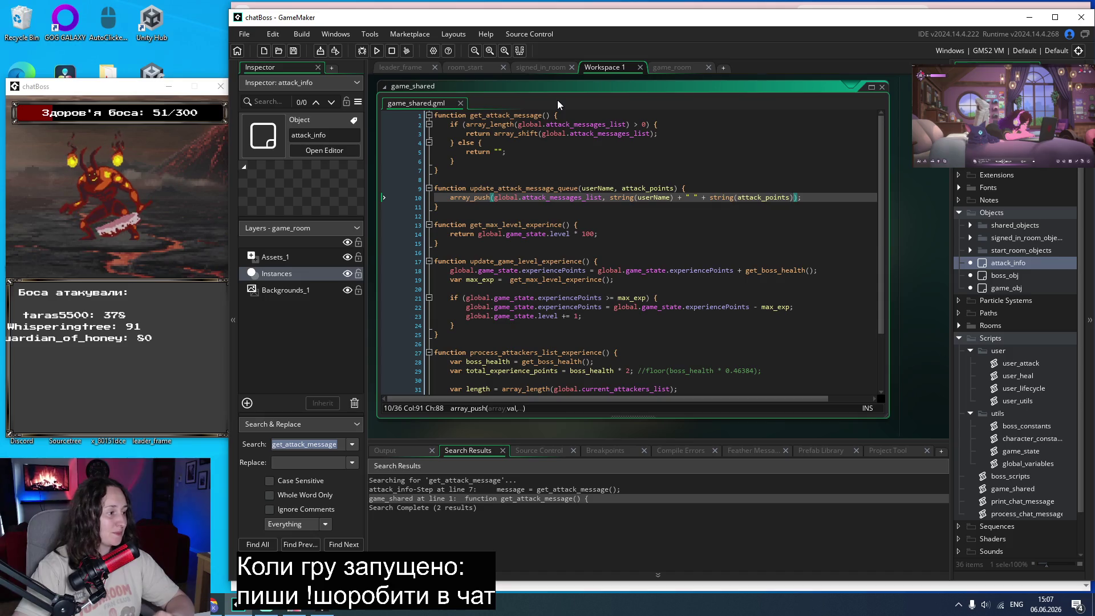
pyautogui.click(653, 212)
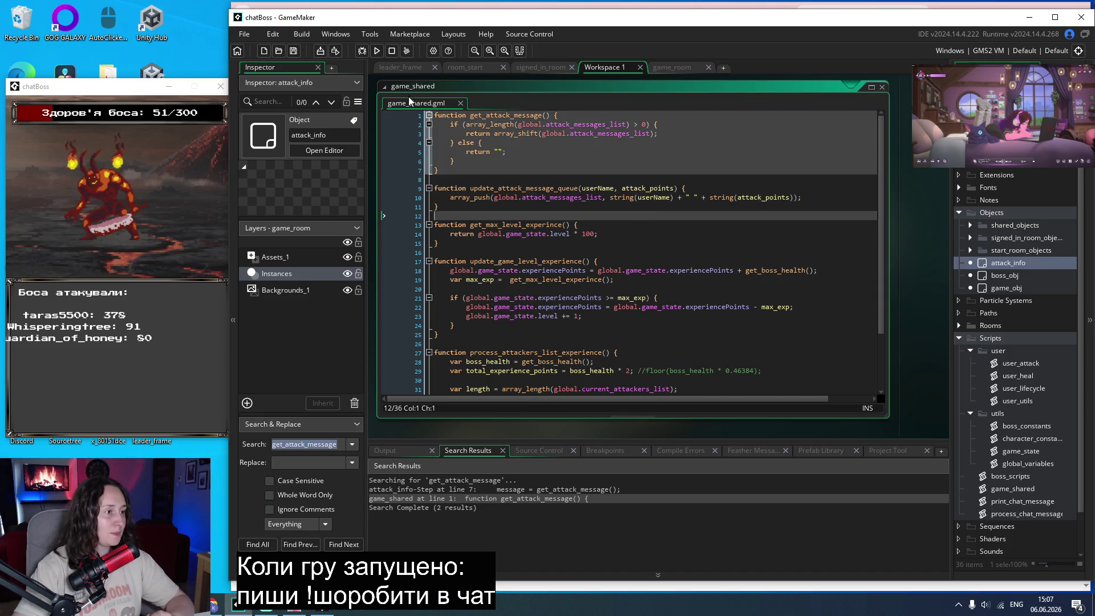
pyautogui.press('F5')
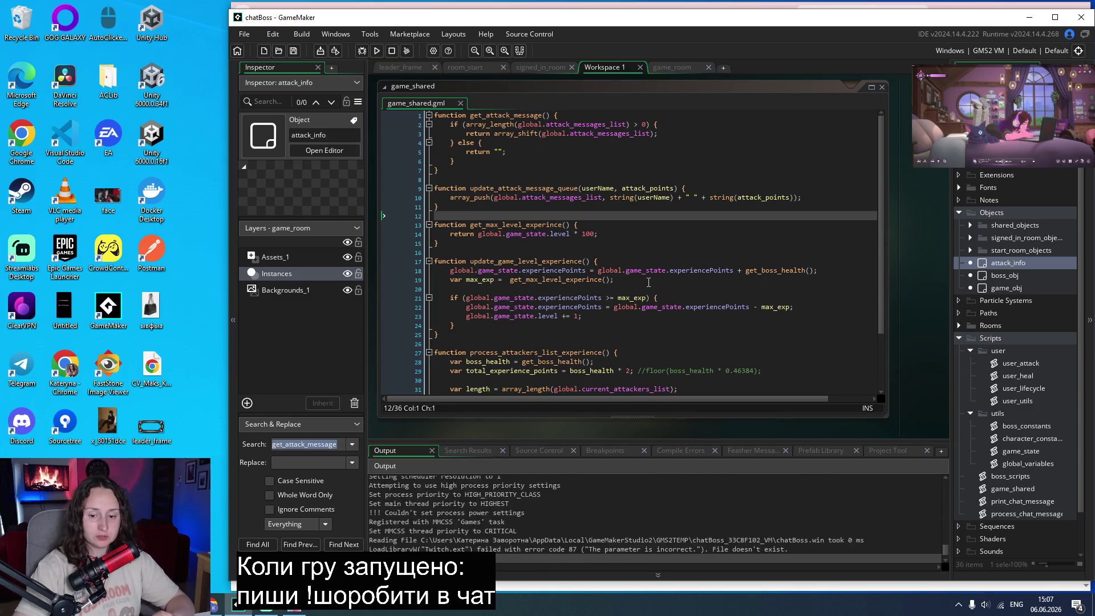
pyautogui.click(516, 344)
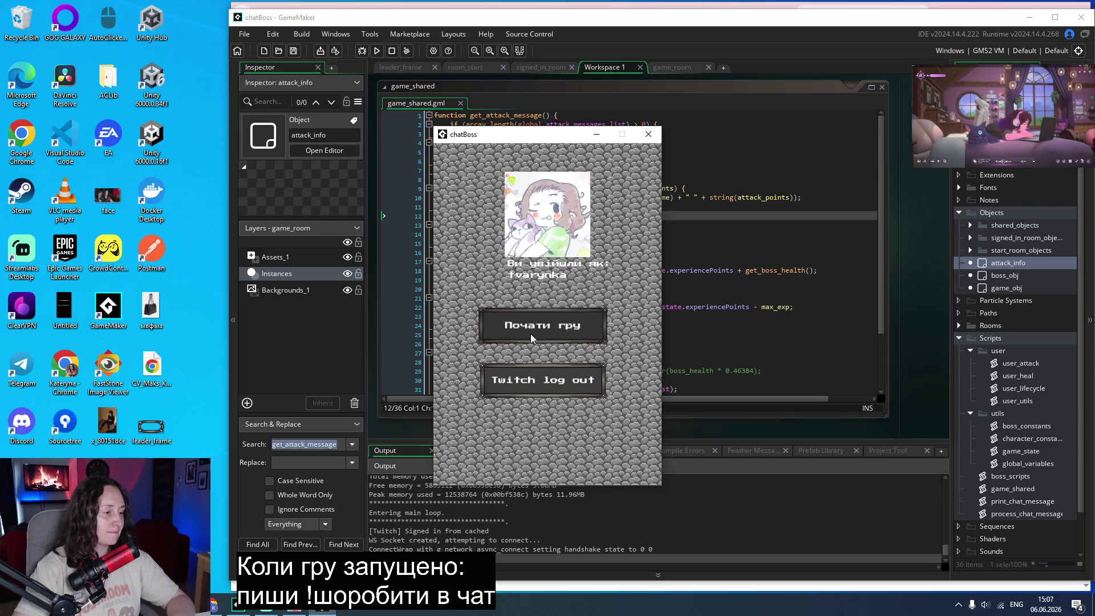
pyautogui.click(542, 325)
pyautogui.moveTo(526, 141)
pyautogui.mouseDown()
pyautogui.moveTo(96, 86)
pyautogui.moveTo(95, 64)
pyautogui.mouseUp()
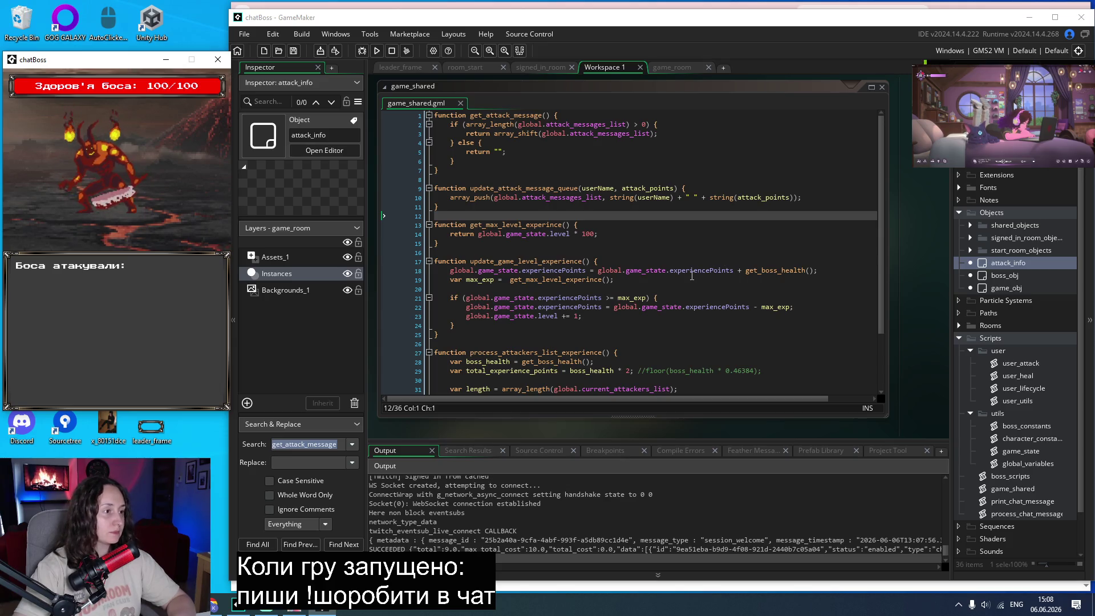
pyautogui.click(651, 210)
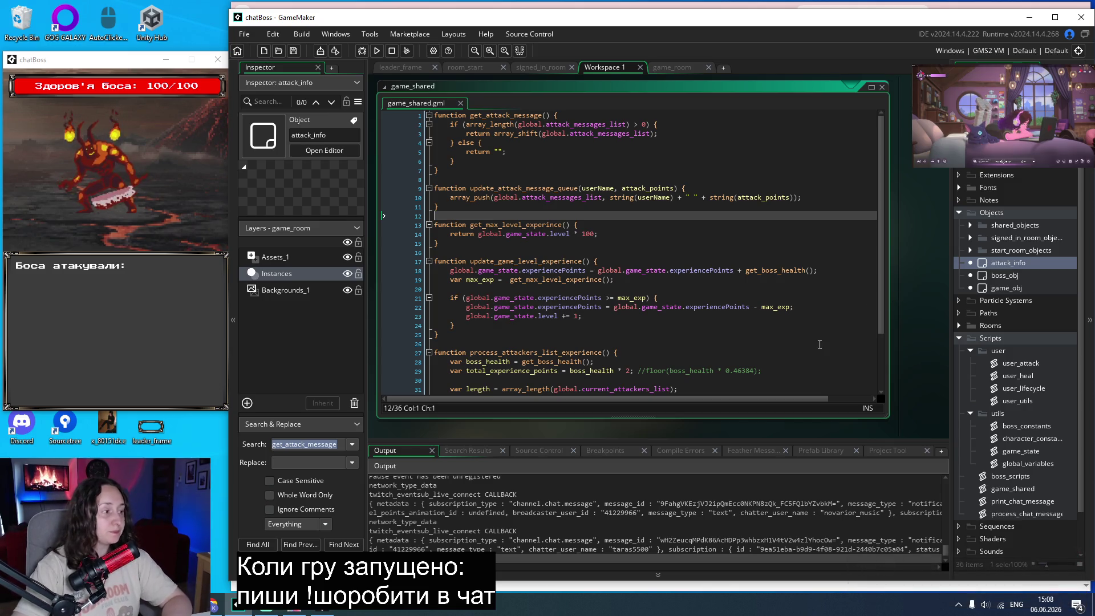
pyautogui.scroll(2, 1005, 272)
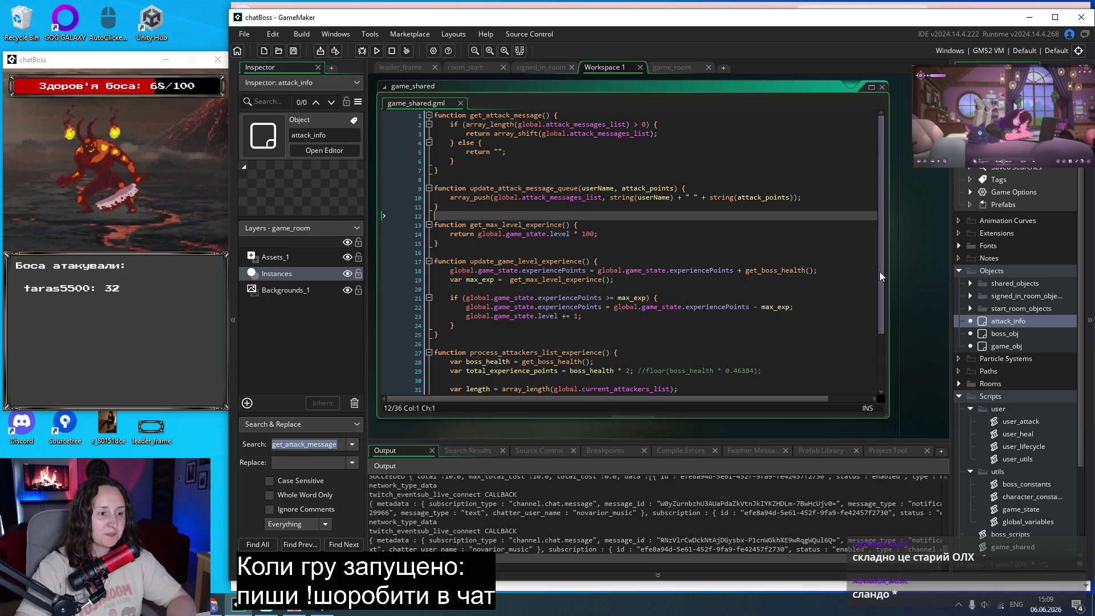
pyautogui.scroll(-3, 869, 385)
pyautogui.scroll(3, 869, 386)
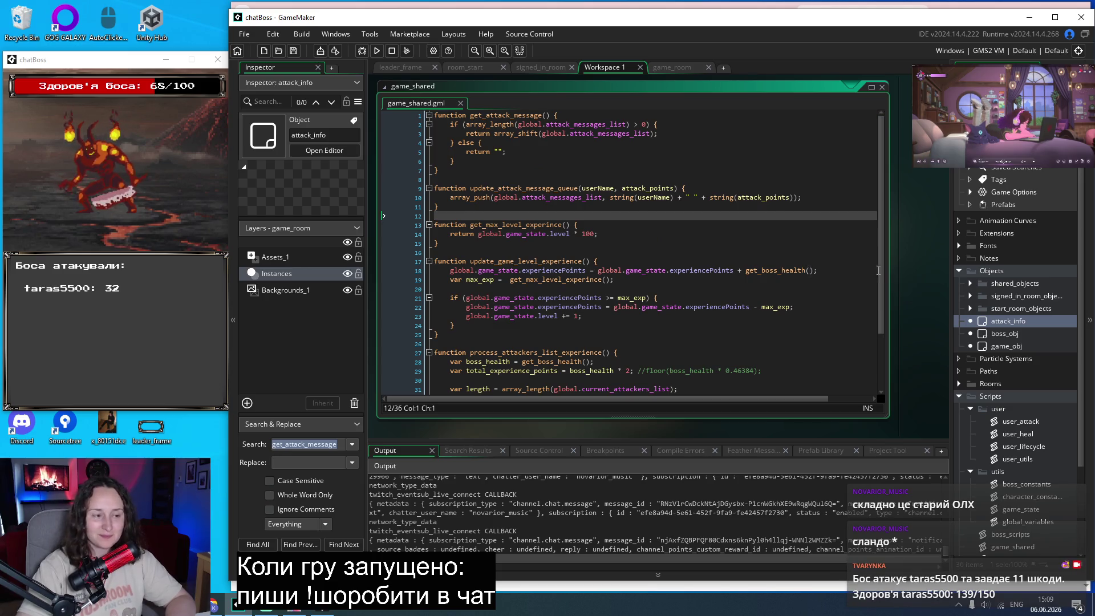
pyautogui.scroll(1, 890, 278)
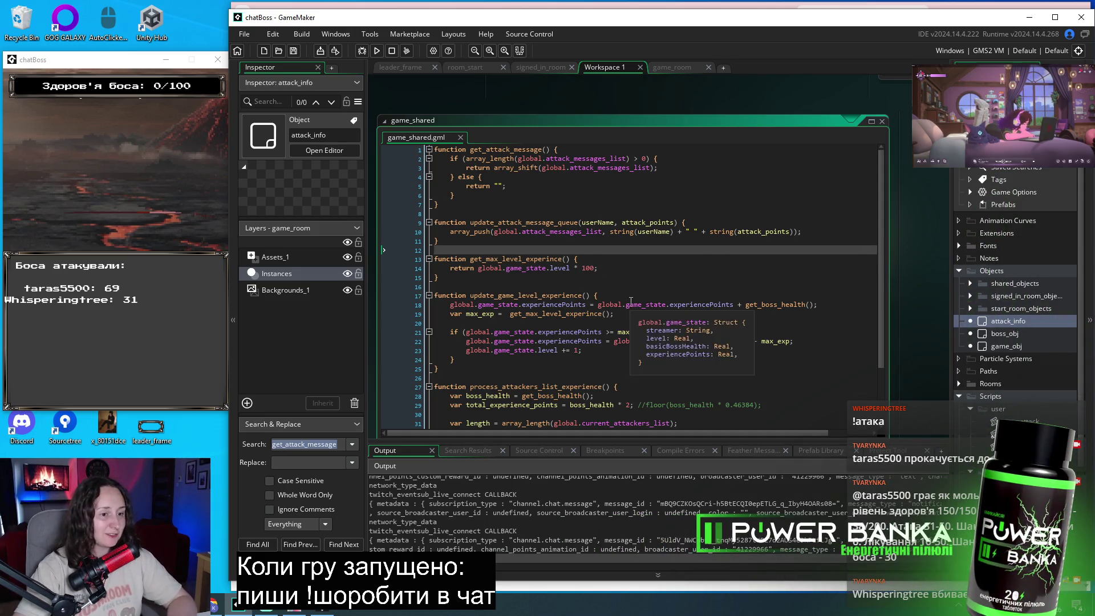
pyautogui.doubleClick(1002, 334)
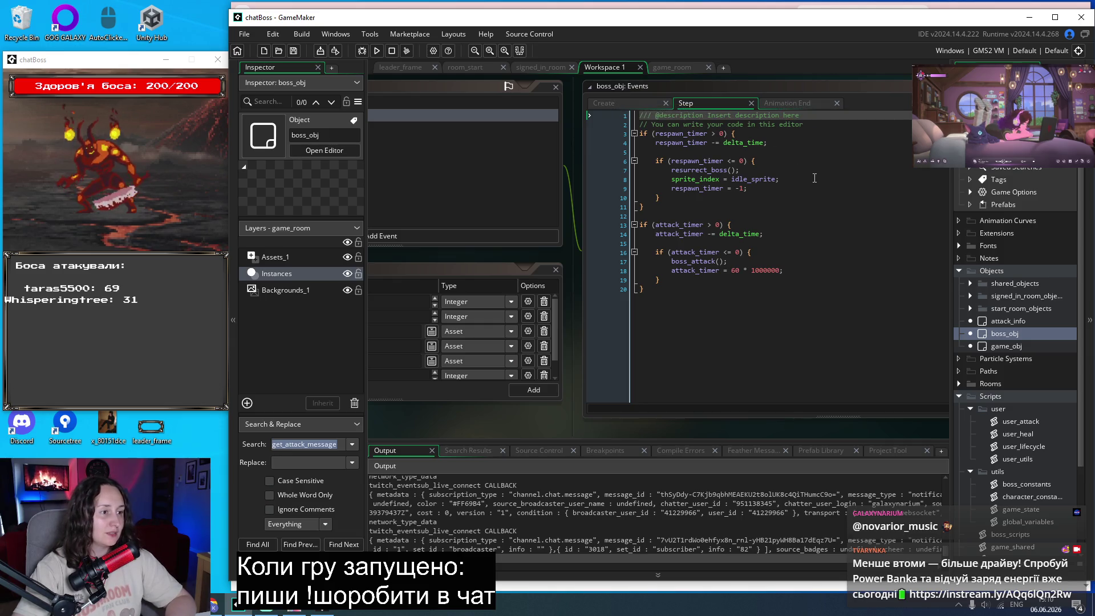
# Read boss_obj's Animation End and Create code, then return to the Step event's respawn timer logic.
pyautogui.scroll(1, 823, 208)
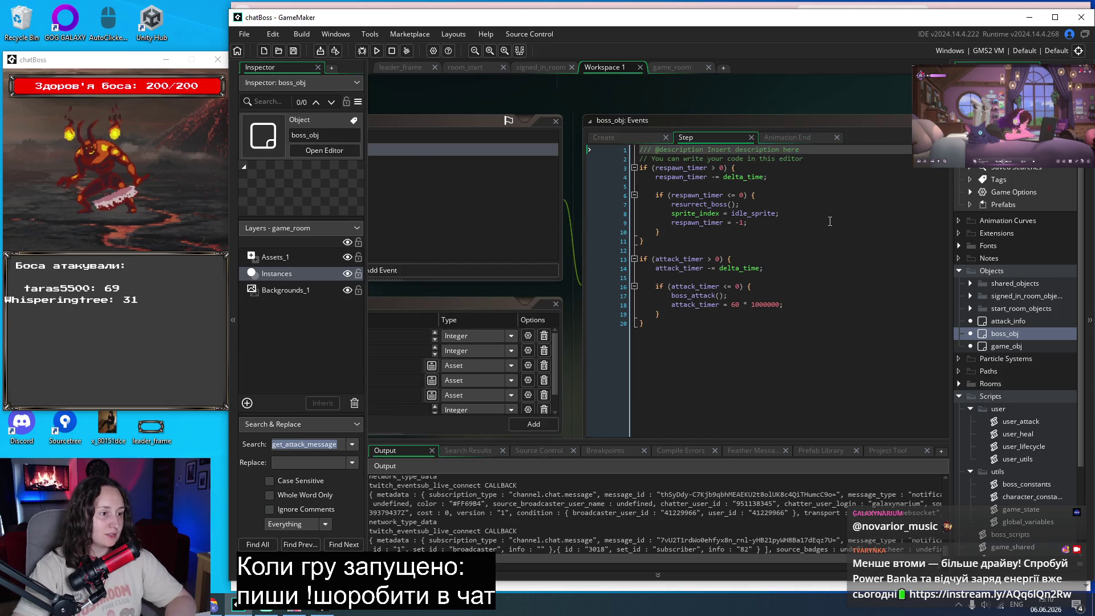
pyautogui.click(794, 137)
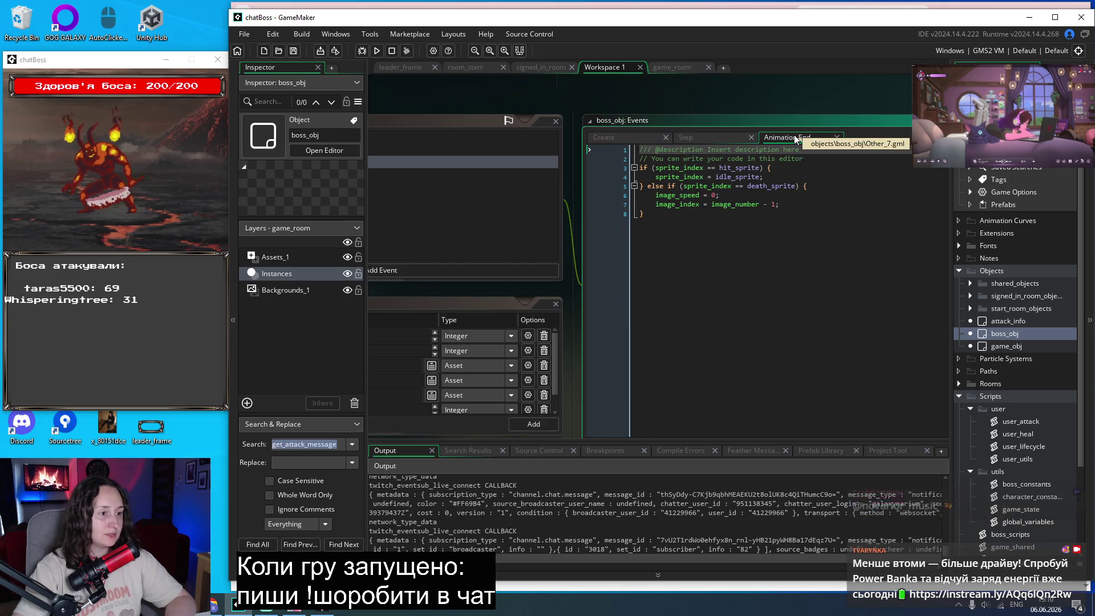
pyautogui.click(625, 136)
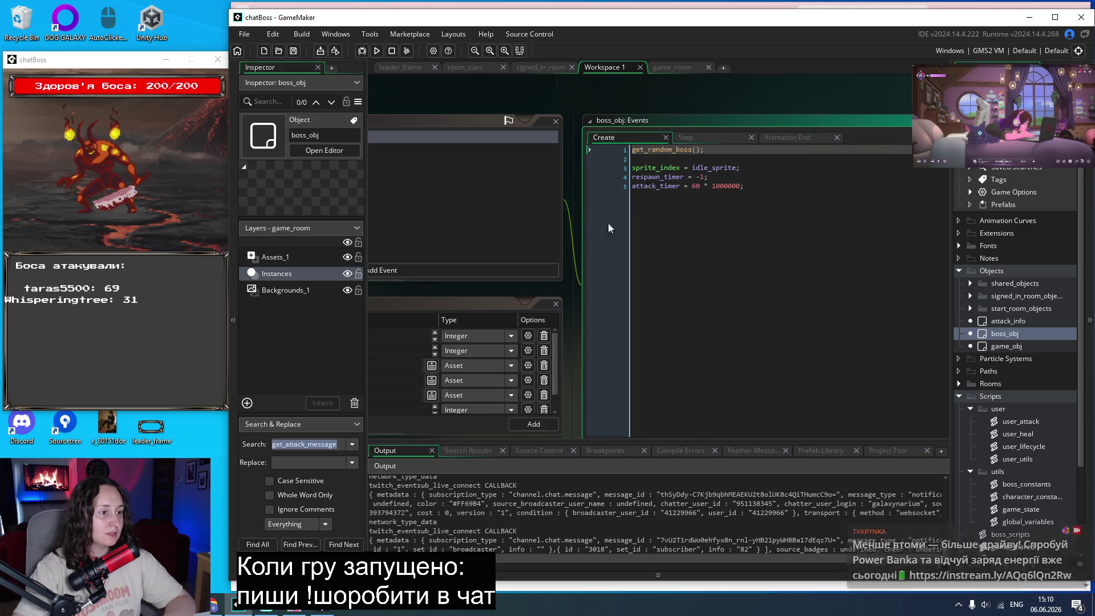
pyautogui.hscroll(-4, 487, 215)
pyautogui.hscroll(-3, 485, 210)
pyautogui.hscroll(10, 581, 207)
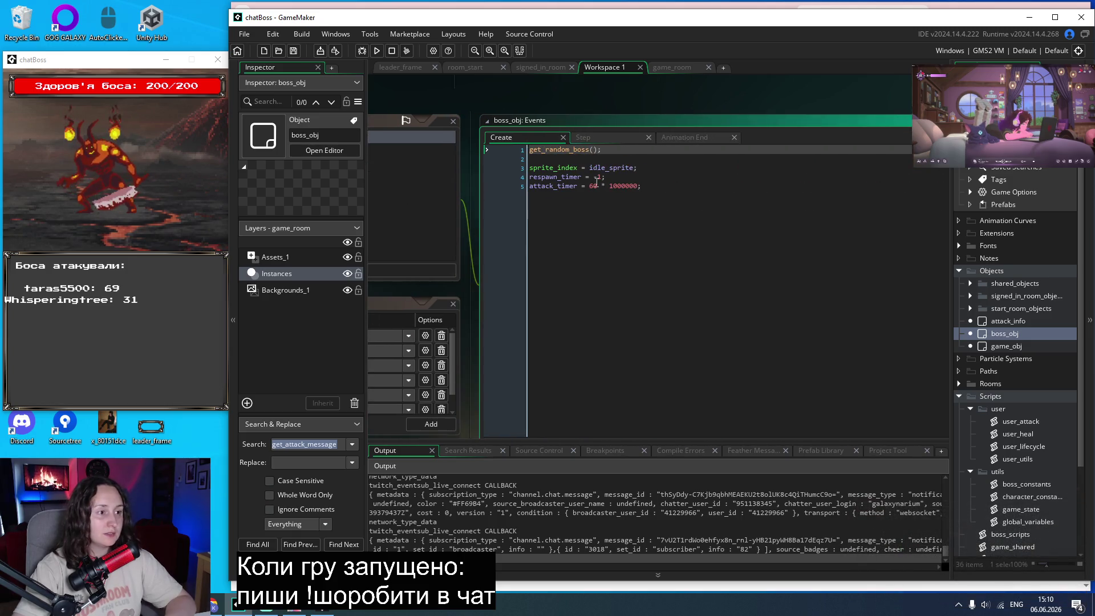
pyautogui.click(616, 136)
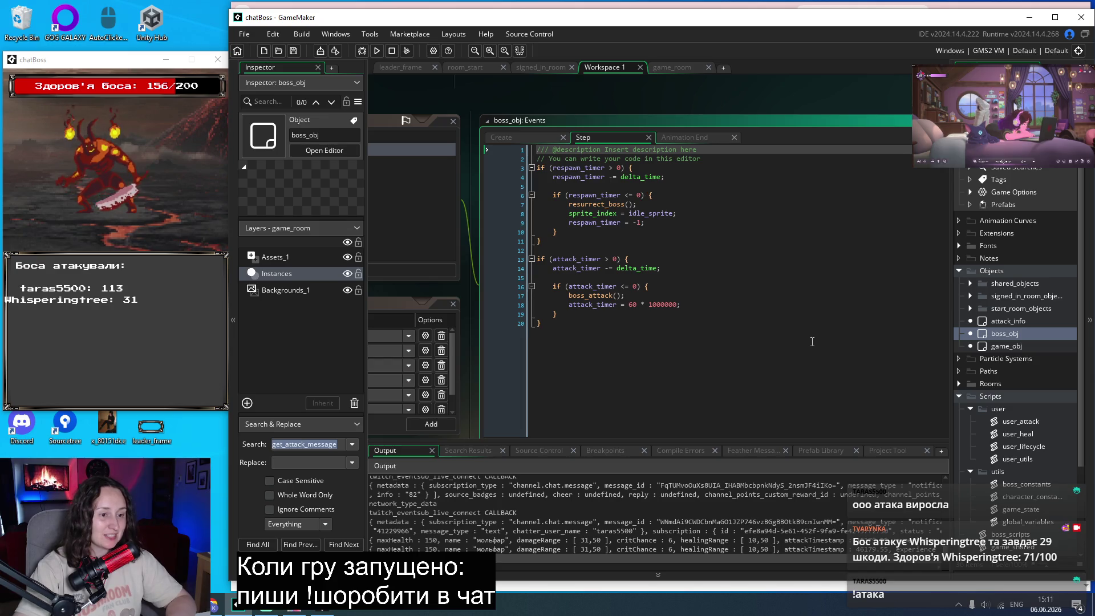
# Search the project for respawn_timer and open its use in game_obj's Draw GUI event.
pyautogui.click(316, 445)
pyautogui.write('respawn_timer')
pyautogui.press('Return')
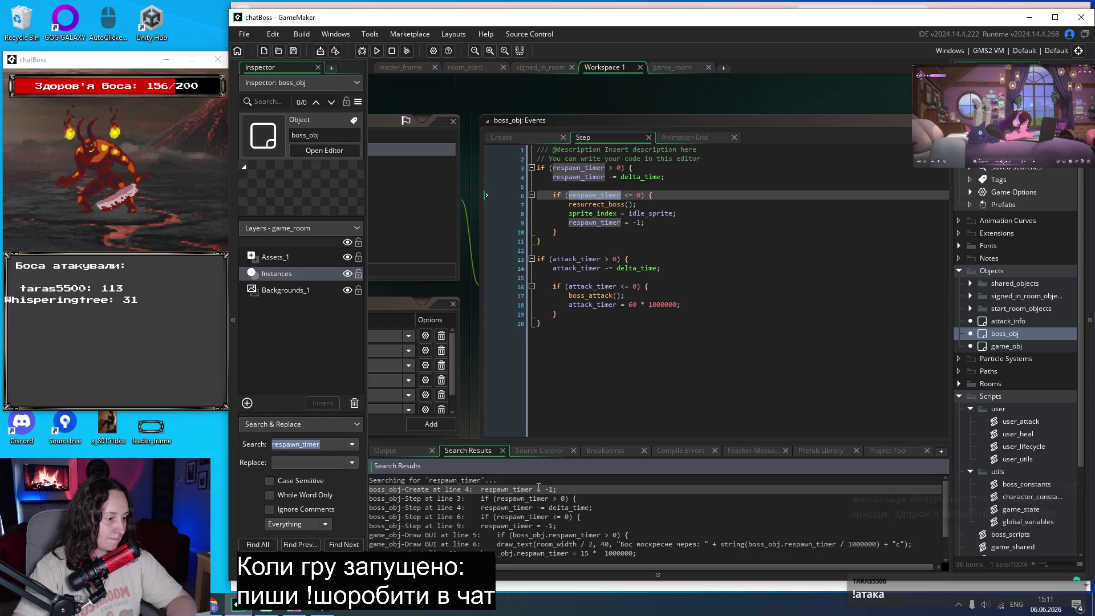
pyautogui.doubleClick(656, 545)
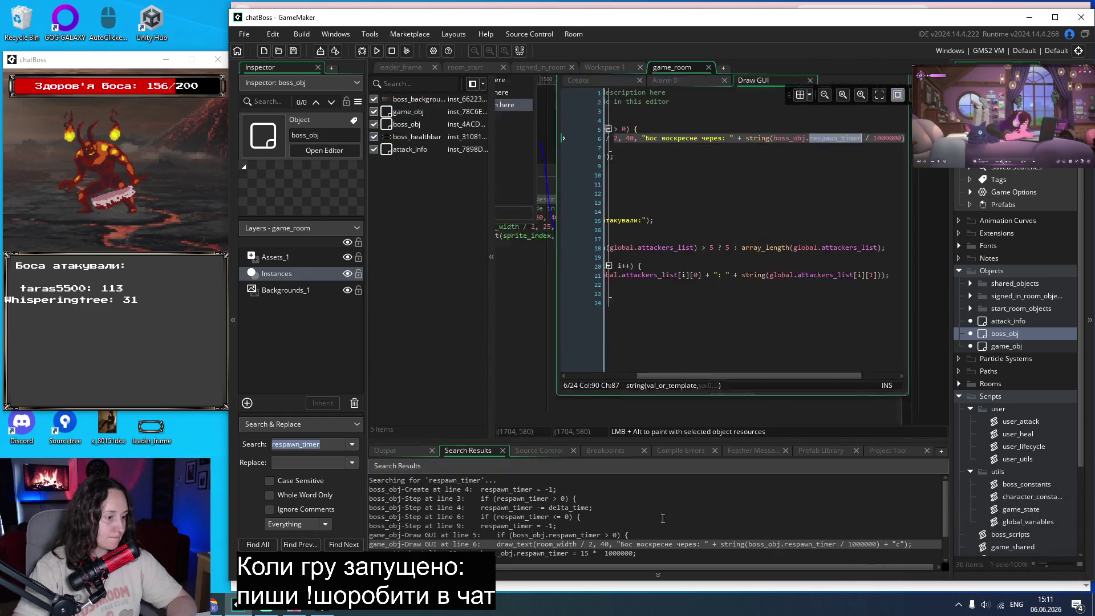
# Widen the code editor and change the countdown text's y value from 40 to 100.
pyautogui.hscroll(-5, 700, 399)
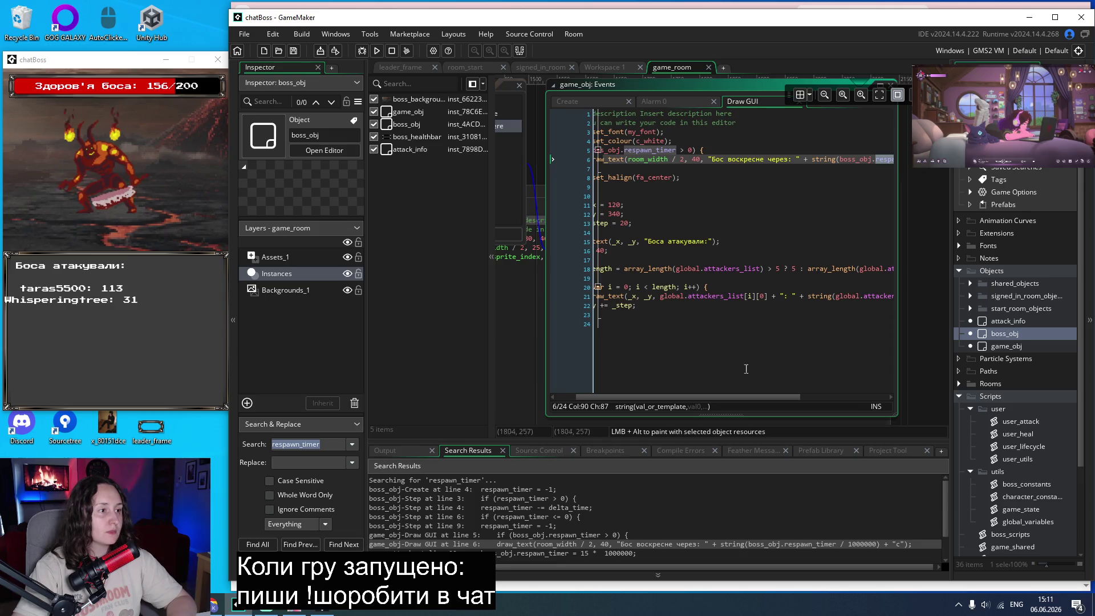
pyautogui.scroll(2, 836, 299)
pyautogui.hscroll(3, 837, 299)
pyautogui.moveTo(897, 258); pyautogui.dragTo(950, 259)
pyautogui.click(643, 217)
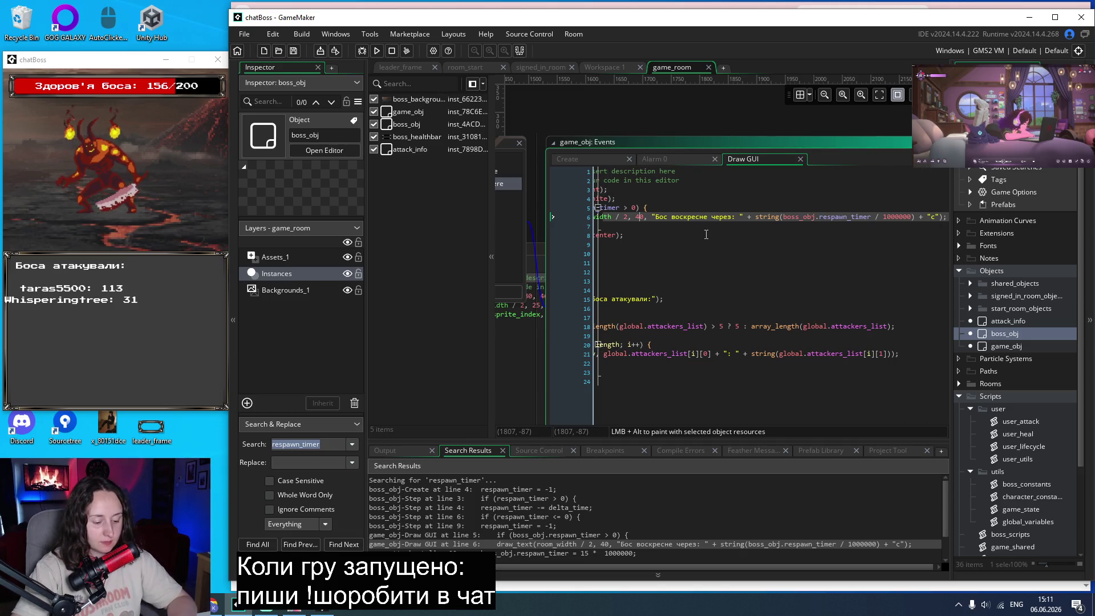
pyautogui.press('BackSpace')
pyautogui.write('10')
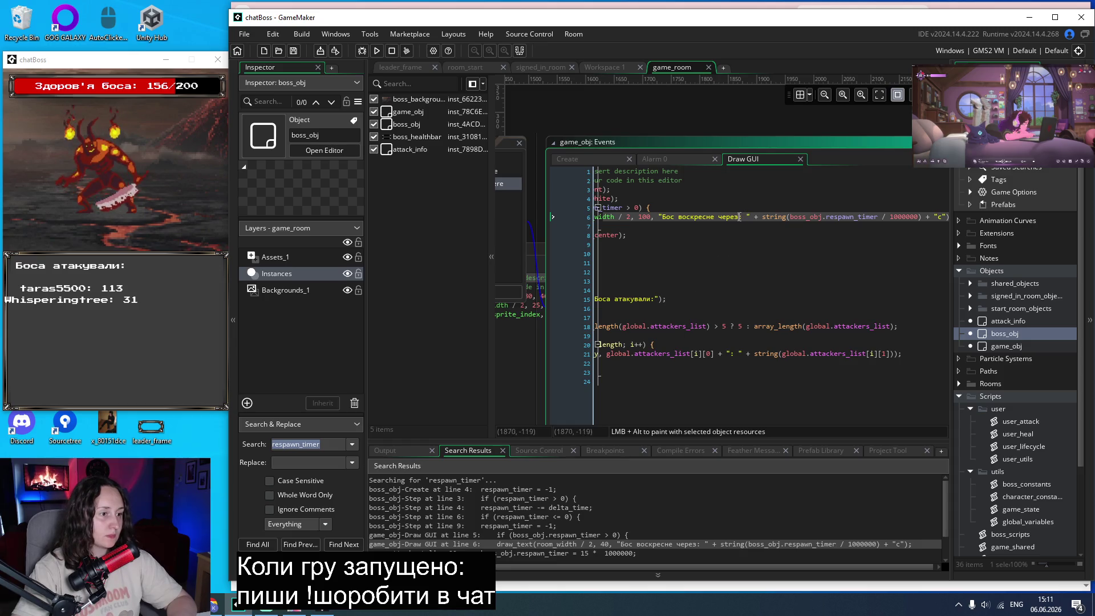
# Replace "Бос воскресне через" on line 6 with "Новий бос через", then save and run with F5.
pyautogui.moveTo(739, 216); pyautogui.dragTo(663, 217)
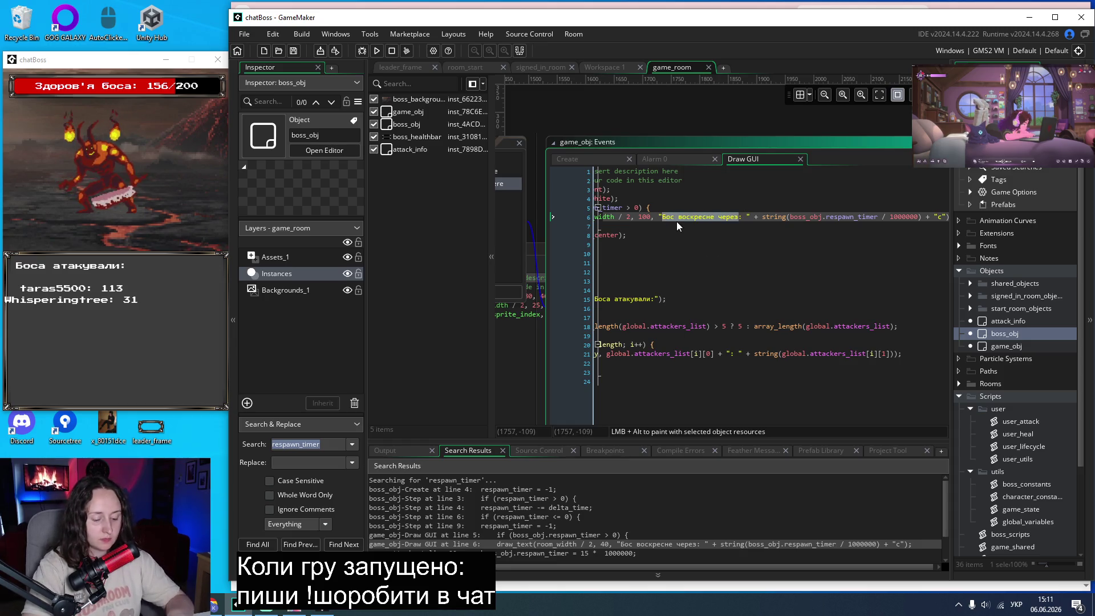
pyautogui.write('Новий бо')
pyautogui.write('с через')
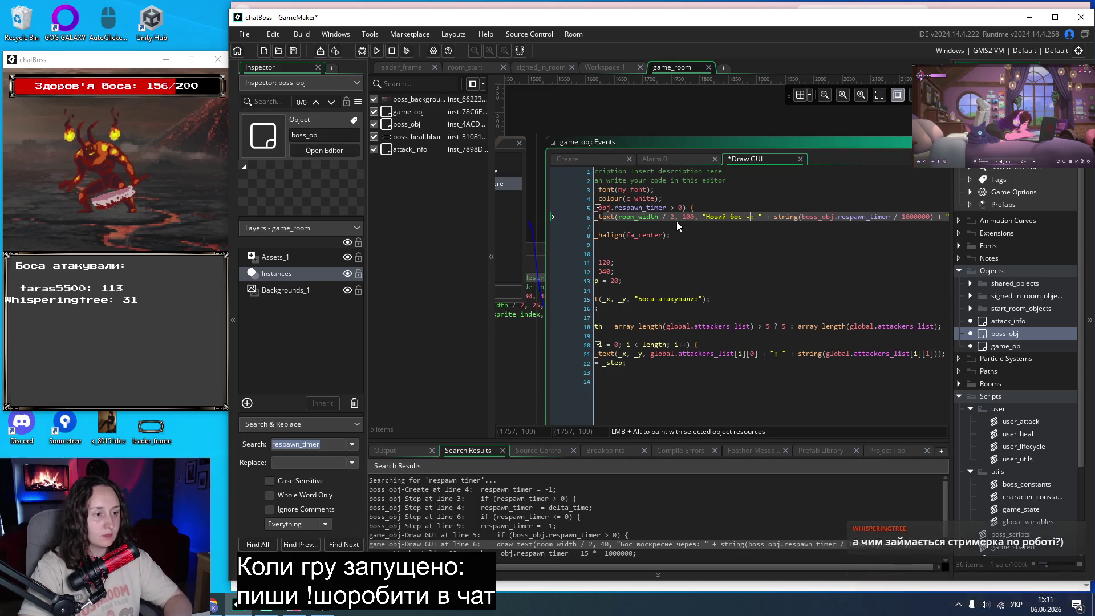
pyautogui.hscroll(2, 686, 409)
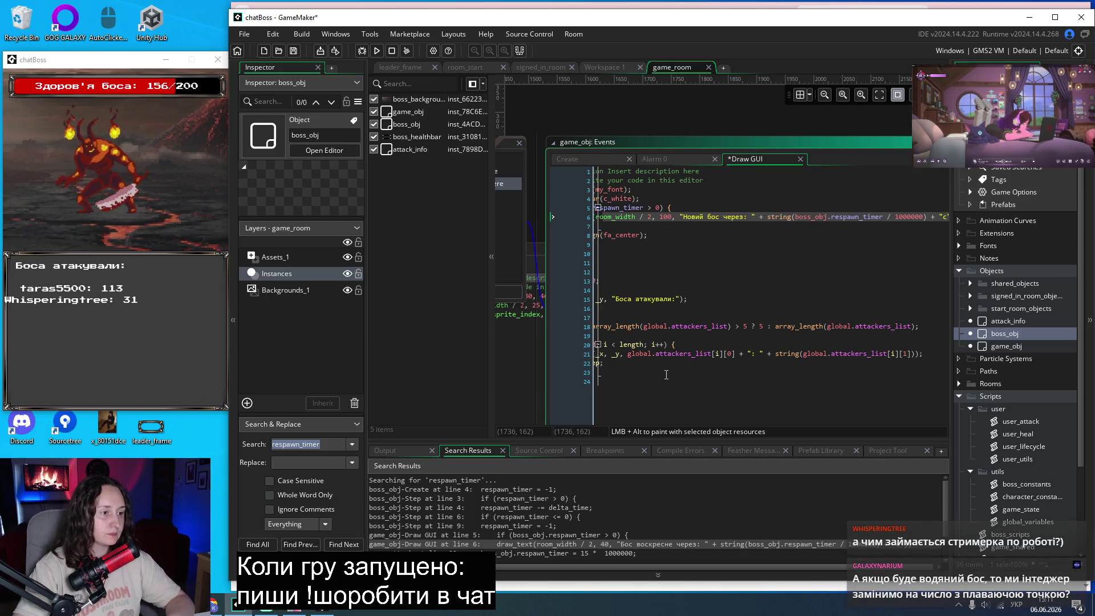
pyautogui.press('F5')
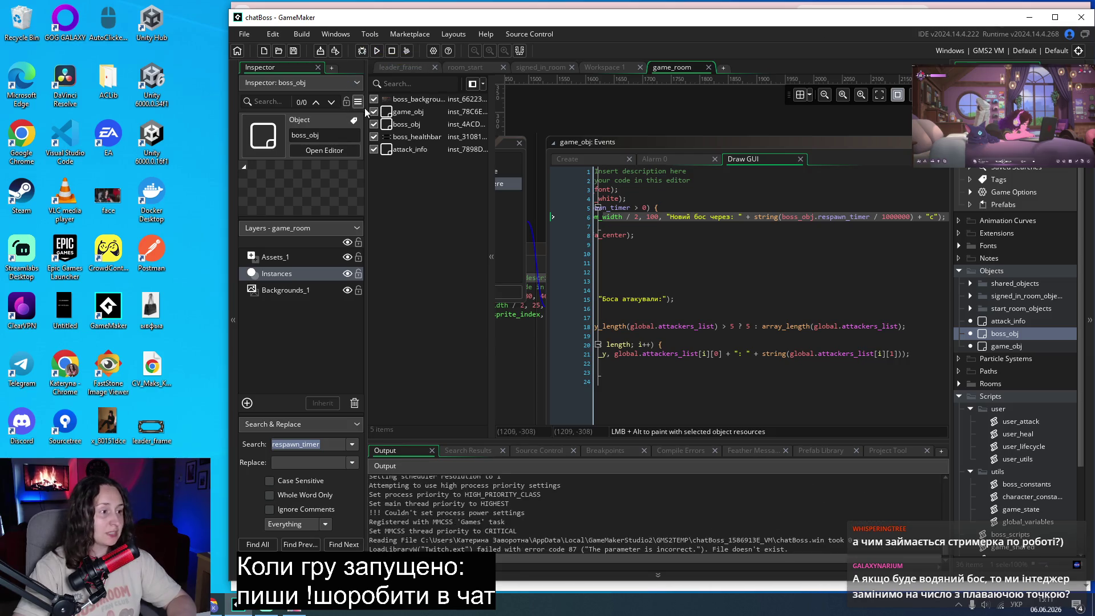
# Move the game window left, start the boss battle with "Почати гру", and scroll through the Draw GUI code.
pyautogui.moveTo(540, 131)
pyautogui.mouseDown()
pyautogui.moveTo(135, 96)
pyautogui.moveTo(122, 63)
pyautogui.mouseUp()
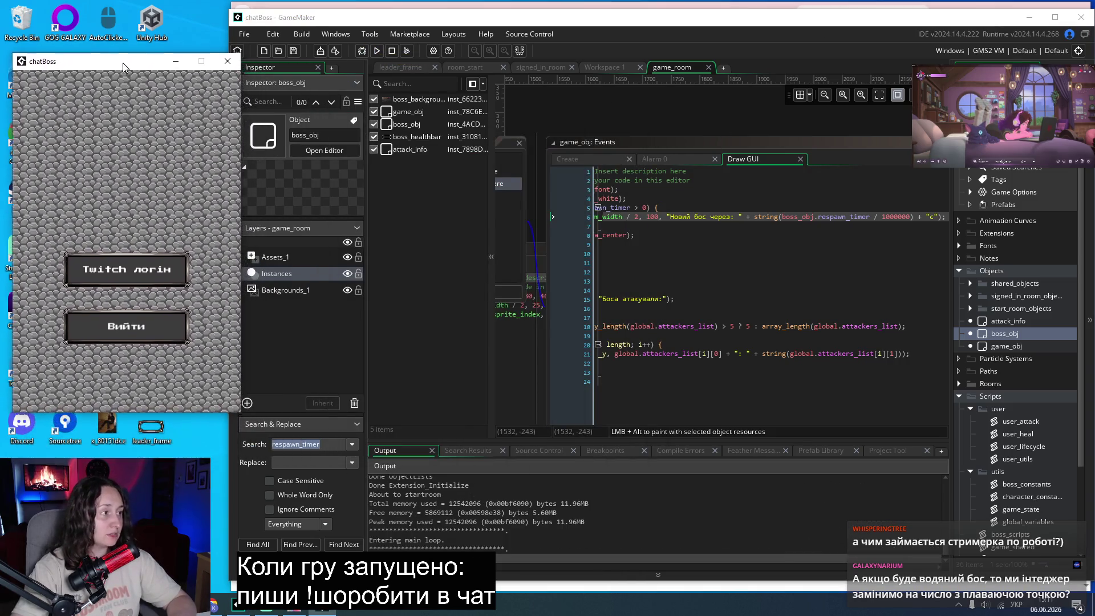
pyautogui.click(172, 264)
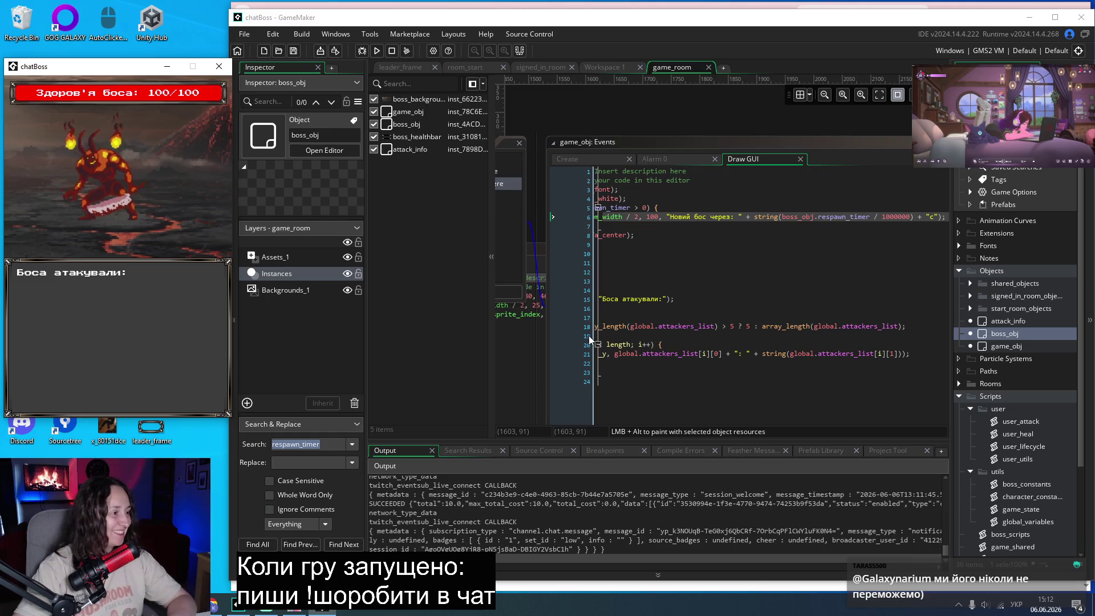
pyautogui.moveTo(602, 334)
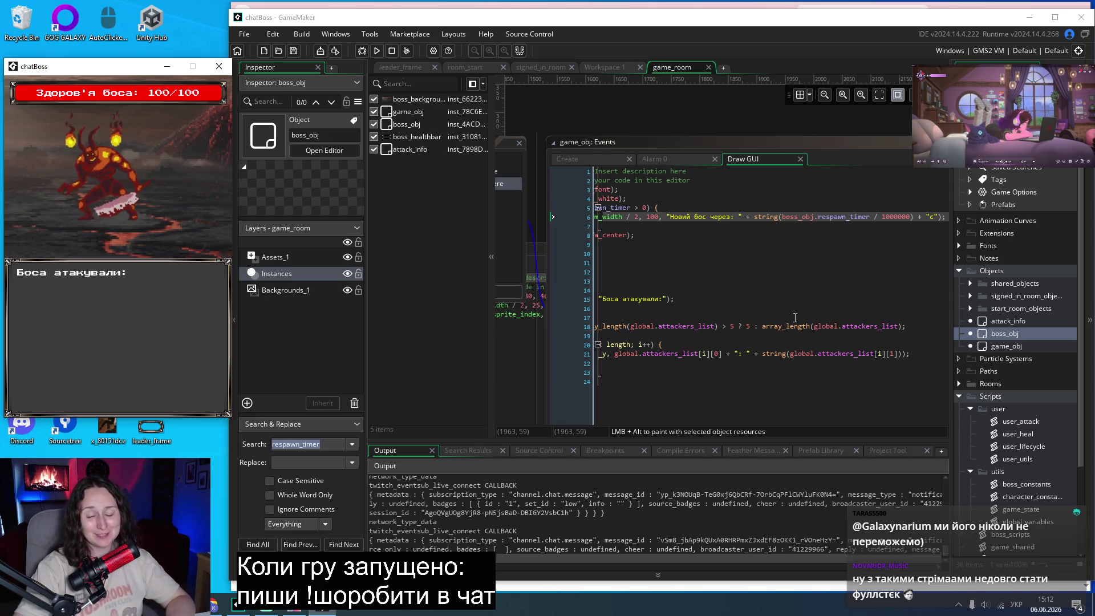
pyautogui.scroll(2, 788, 315)
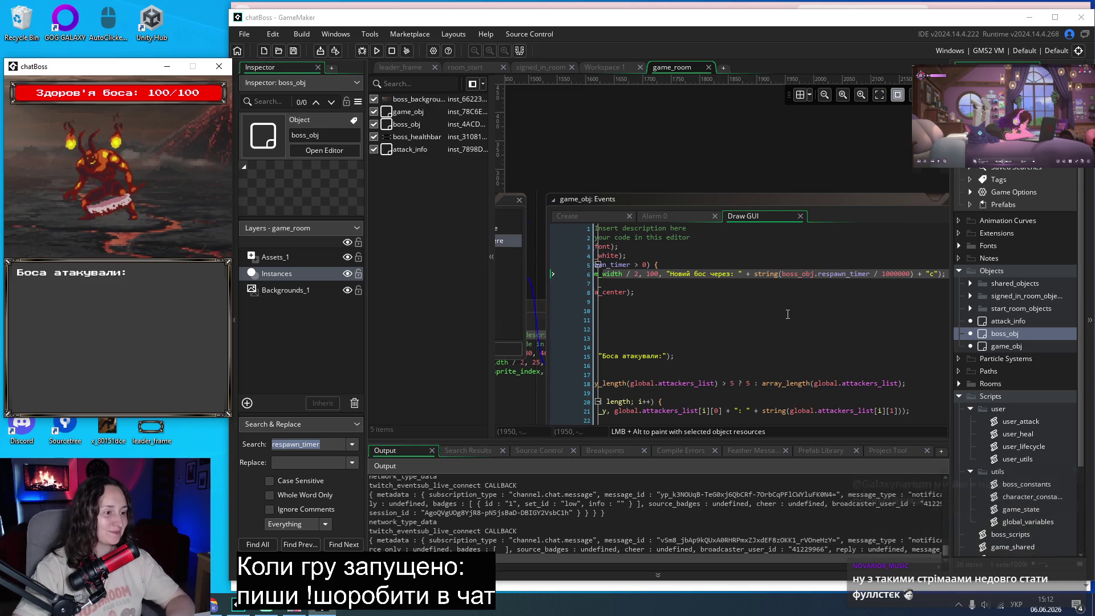
pyautogui.scroll(-4, 687, 366)
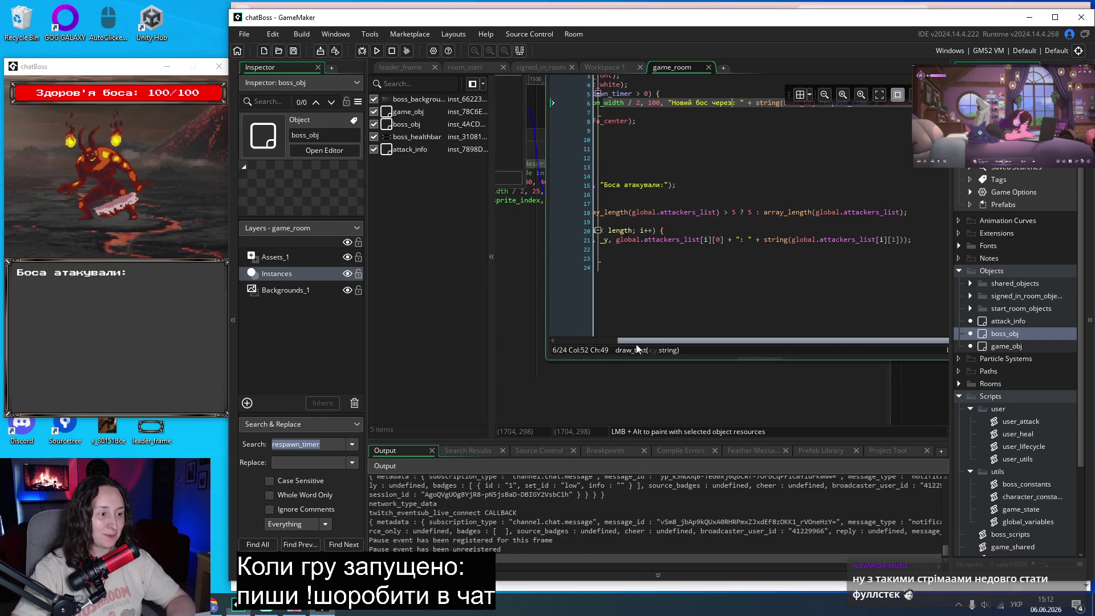
pyautogui.scroll(4, 553, 351)
pyautogui.scroll(2, 526, 369)
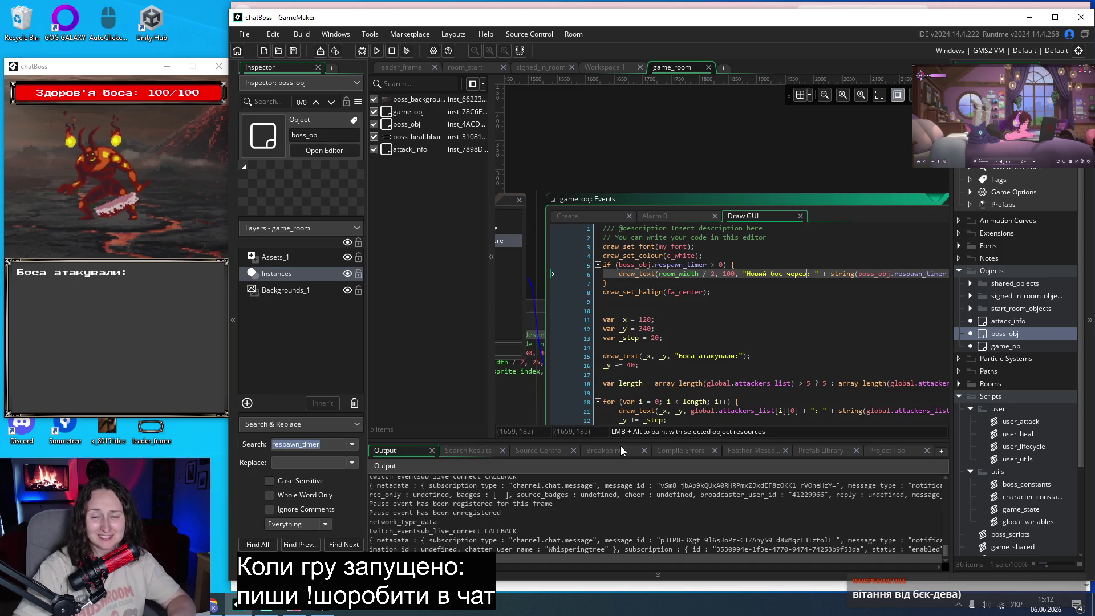
pyautogui.scroll(-2, 706, 163)
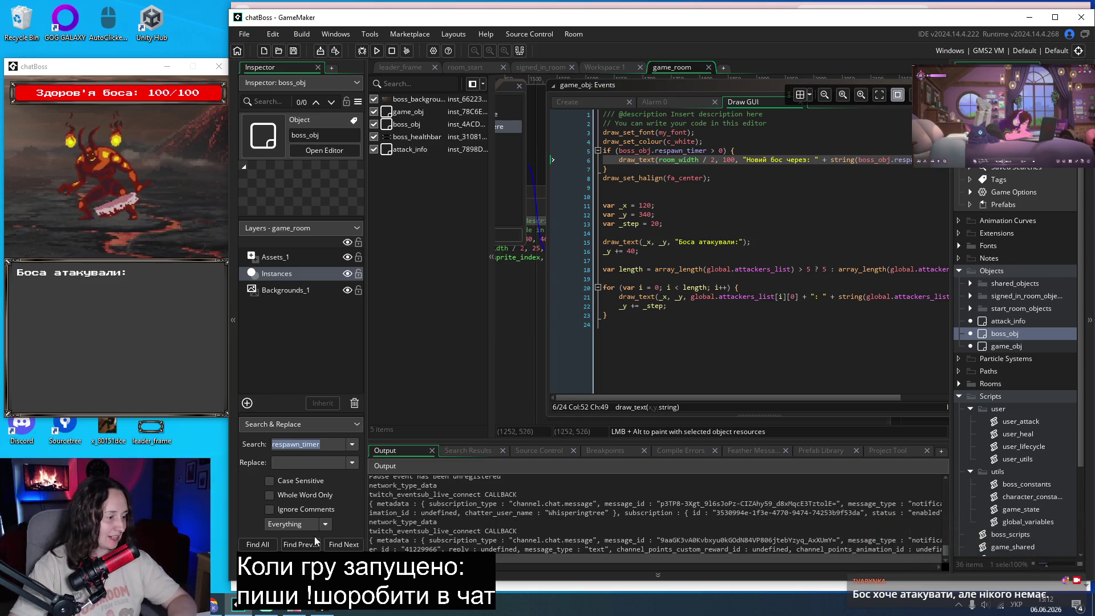
pyautogui.click(212, 606)
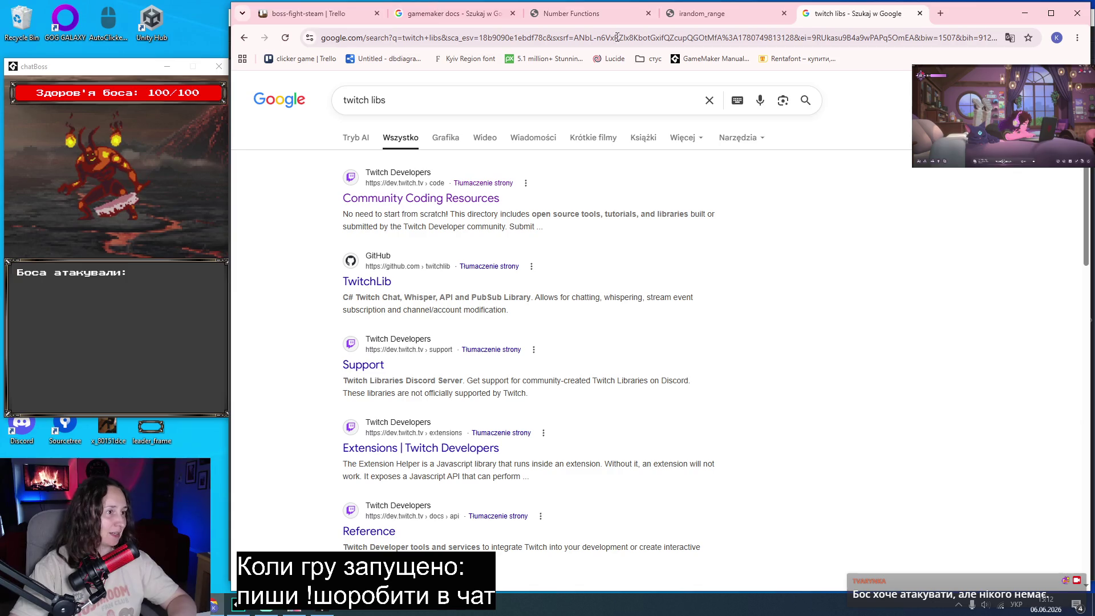
# Load Gamalytic in a new tab and search "dave t" to reach DAVE THE DIVER's stats page.
pyautogui.click(941, 13)
pyautogui.write('ga')
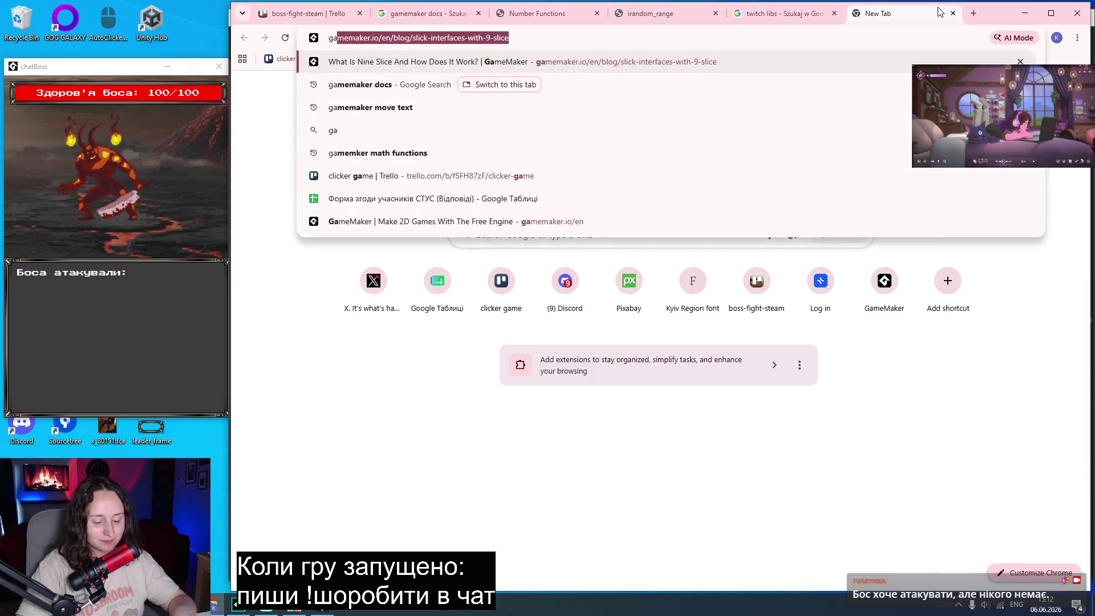
pyautogui.write('mallytic.com')
pyautogui.press('Return')
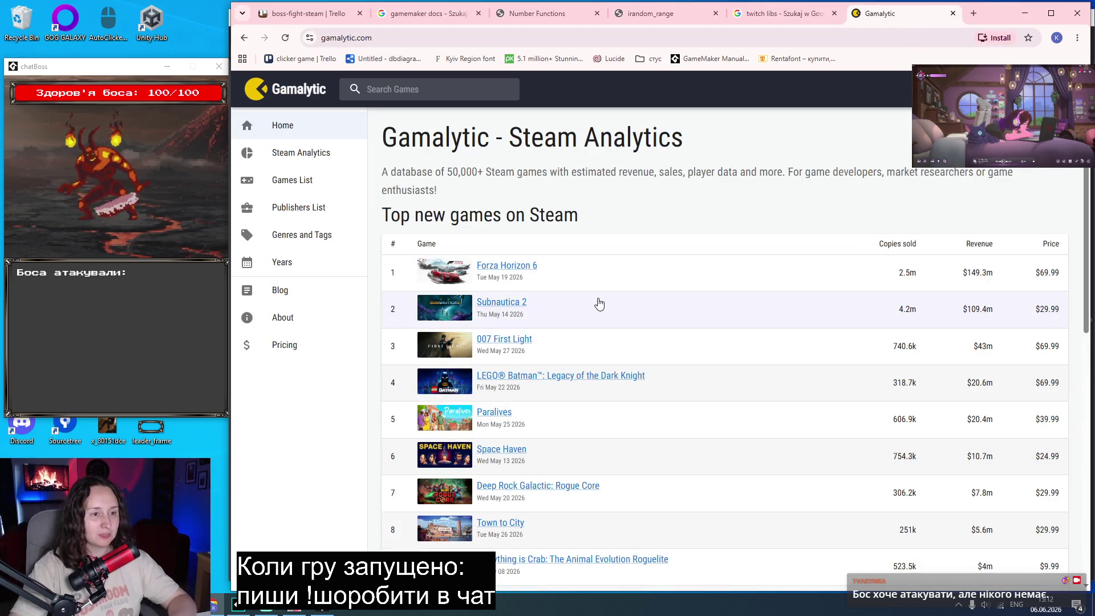
pyautogui.scroll(-3, 618, 252)
pyautogui.scroll(3, 616, 251)
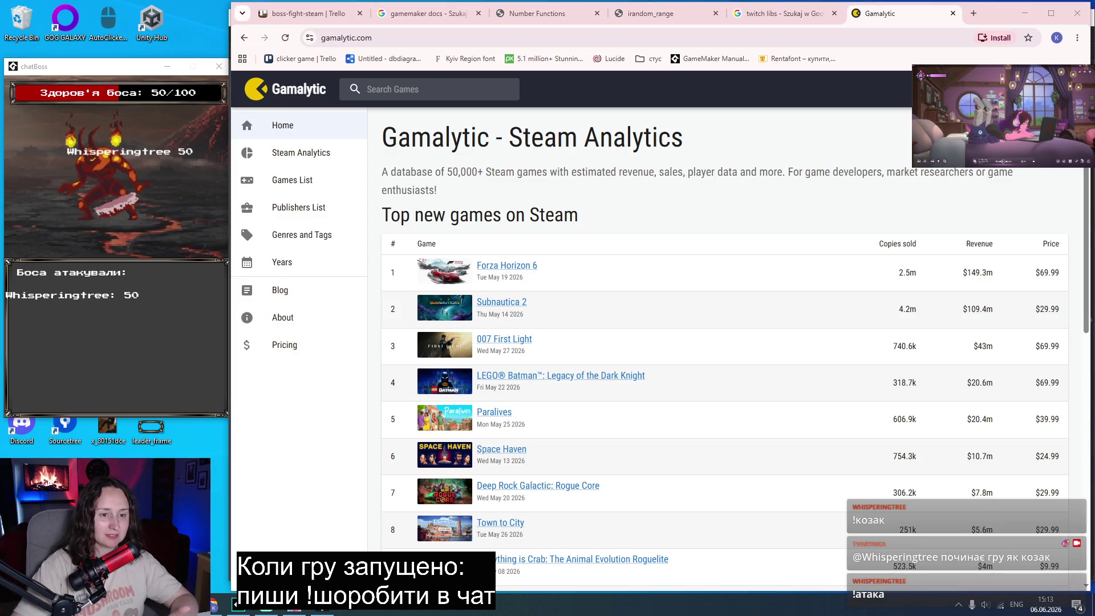
pyautogui.click(434, 97)
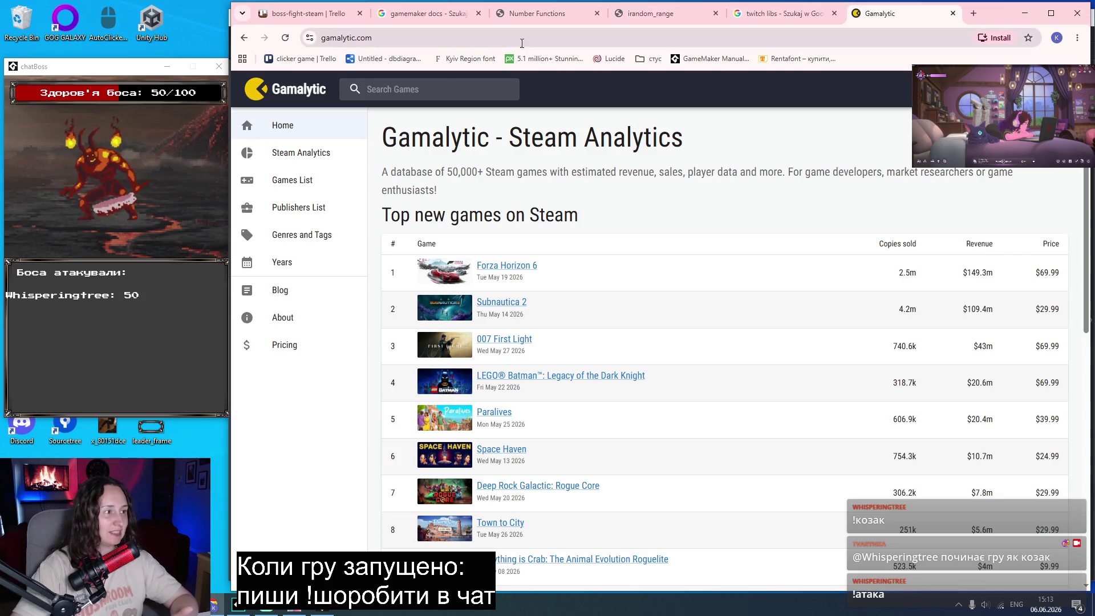
pyautogui.write('ve the')
pyautogui.click(443, 107)
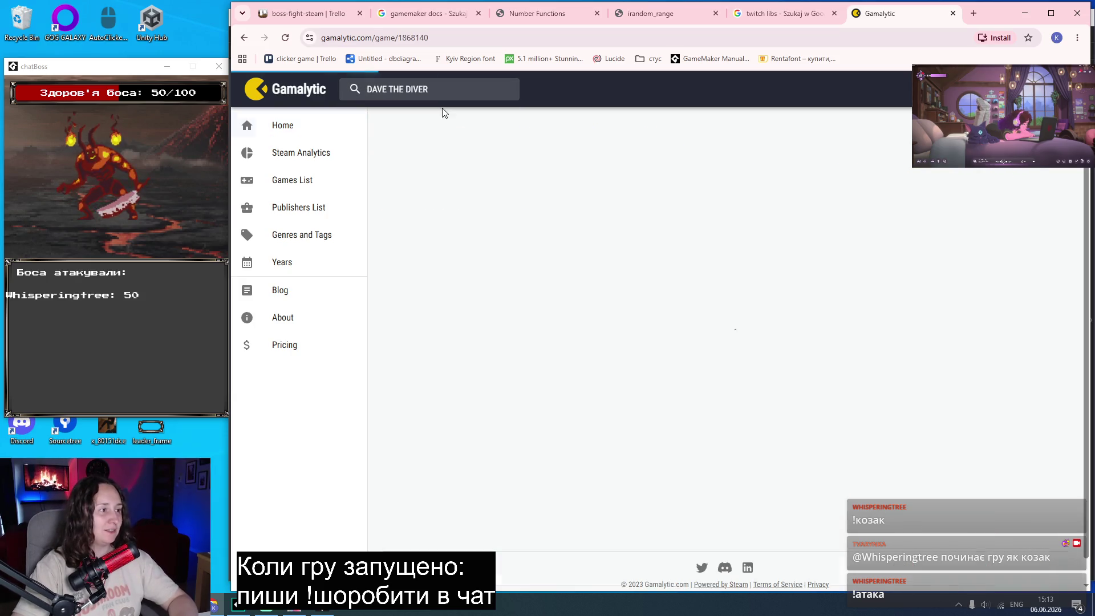
# Highlight DAVE THE DIVER's copies sold and gross revenue figures to read them.
pyautogui.scroll(-2, 621, 231)
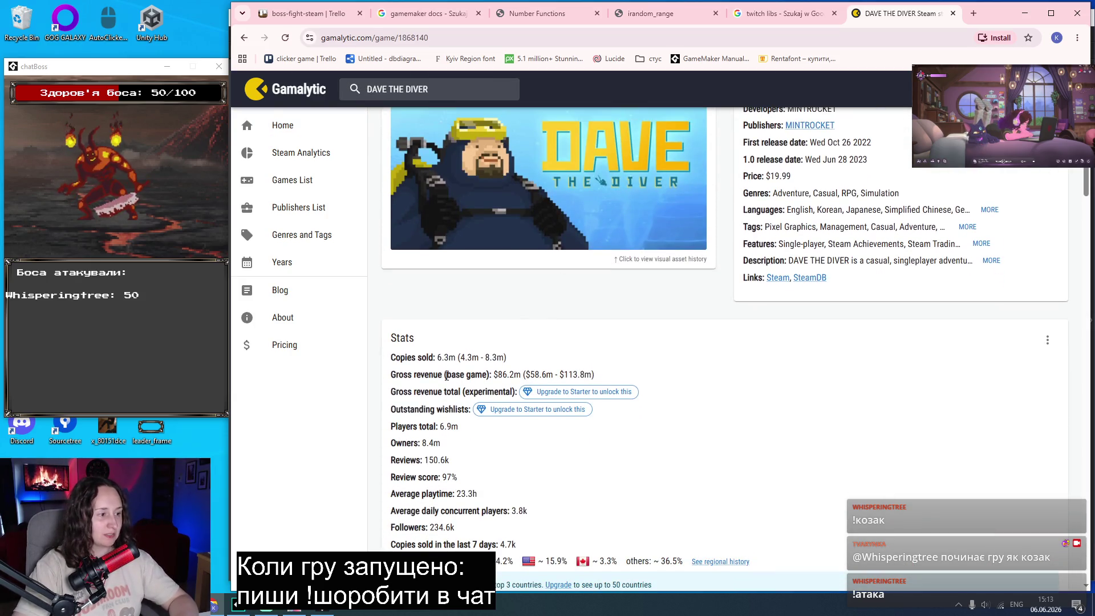
pyautogui.moveTo(468, 357); pyautogui.dragTo(388, 357)
pyautogui.click(603, 358)
pyautogui.moveTo(620, 376); pyautogui.dragTo(391, 385)
pyautogui.click(755, 389)
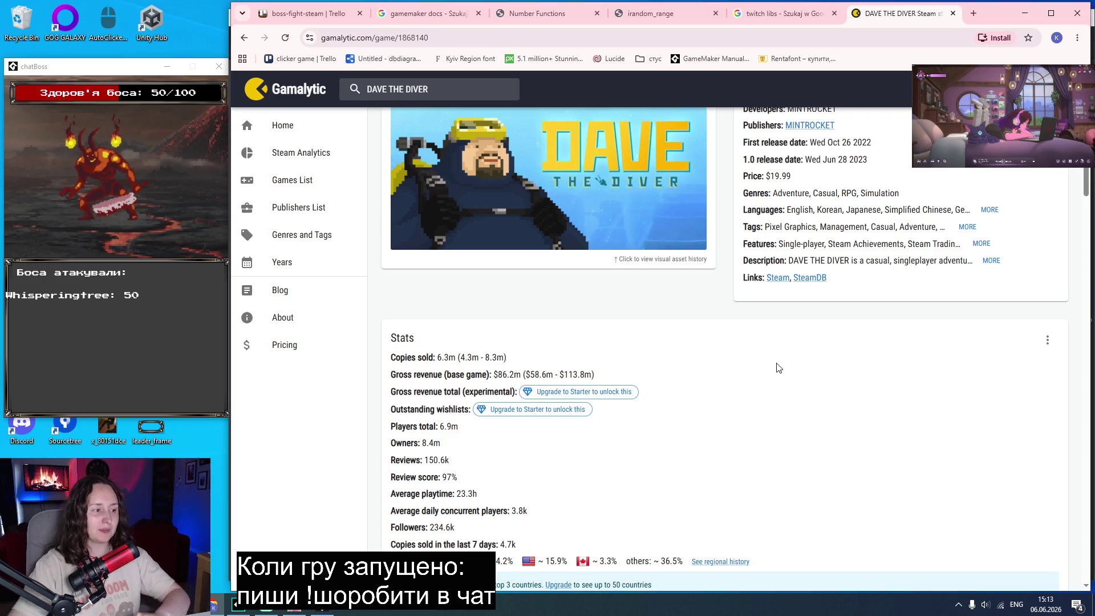
# Open the Games List of all Steam games and sort it by copies sold.
pyautogui.scroll(-2, 780, 371)
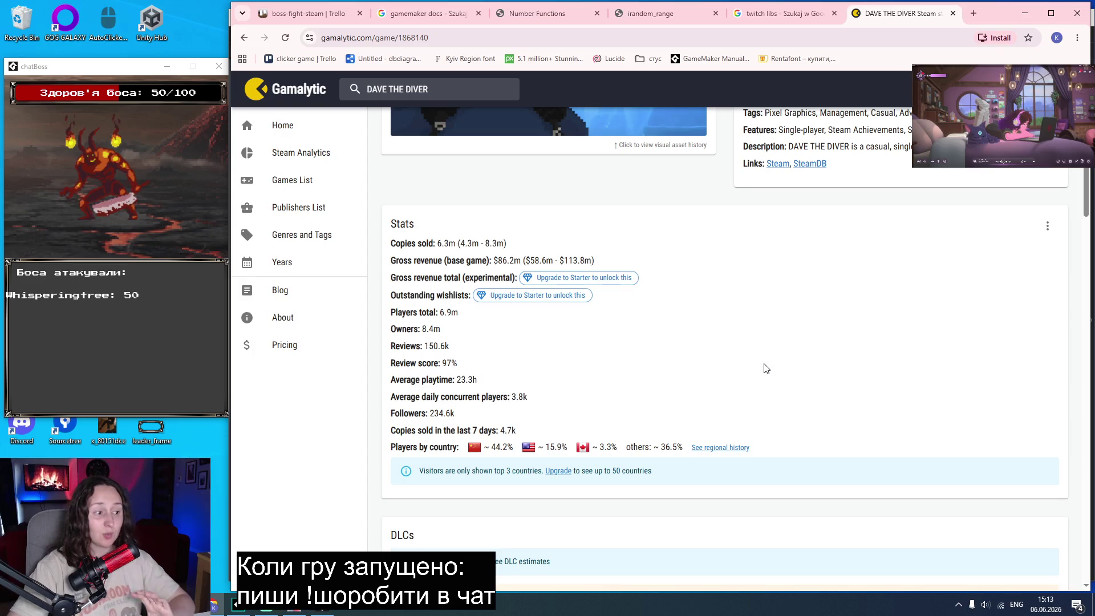
pyautogui.scroll(4, 766, 368)
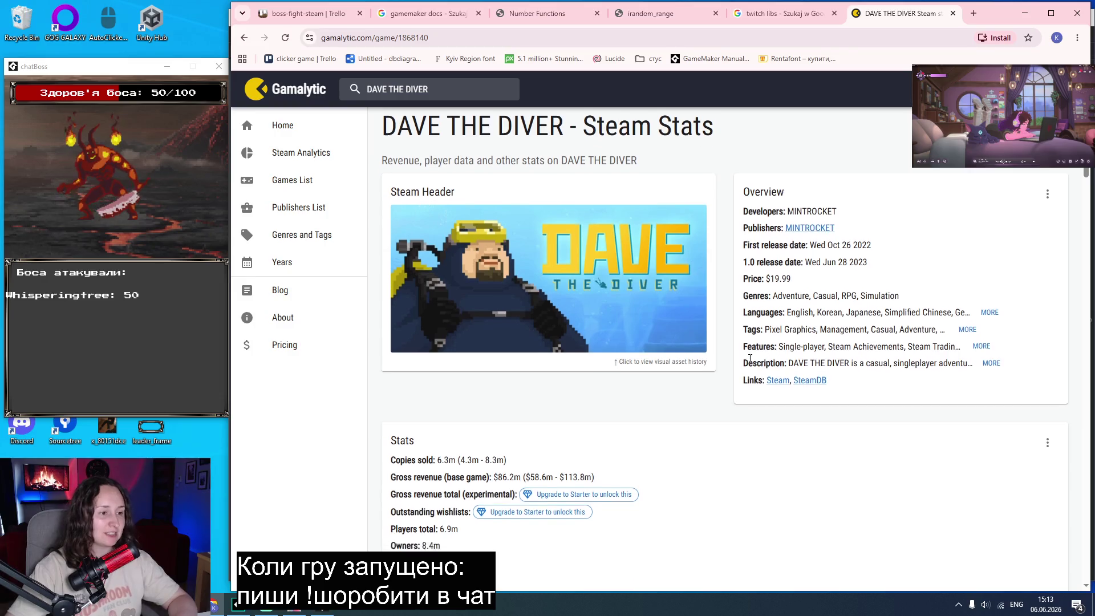
pyautogui.click(290, 188)
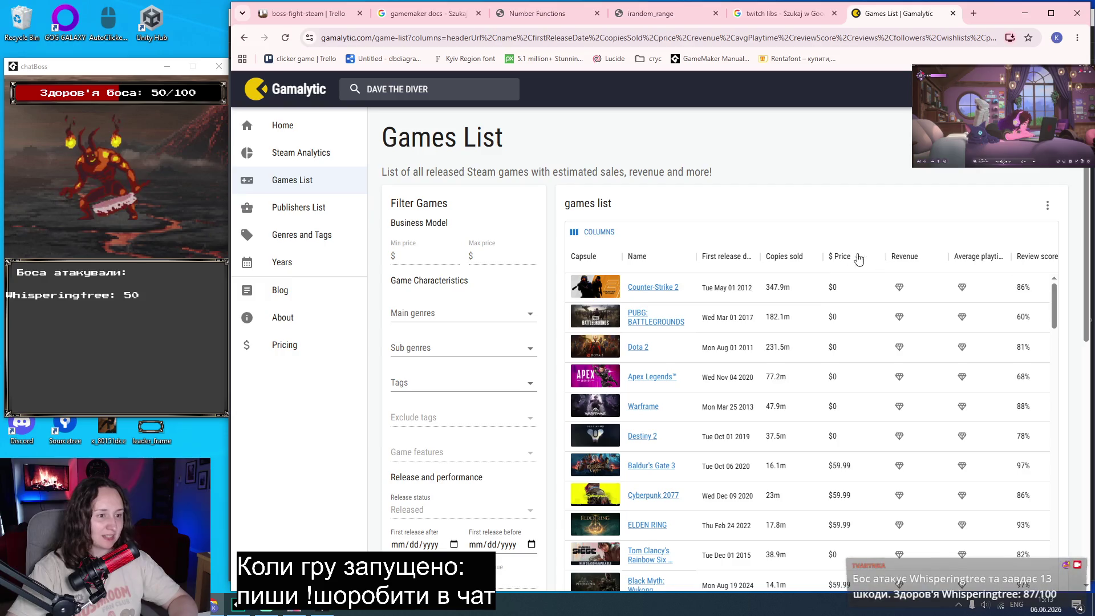
pyautogui.click(792, 261)
# Sort the games list lowest-sales first, then preview and close Rabbit Valley Legend's page.
pyautogui.click(793, 262)
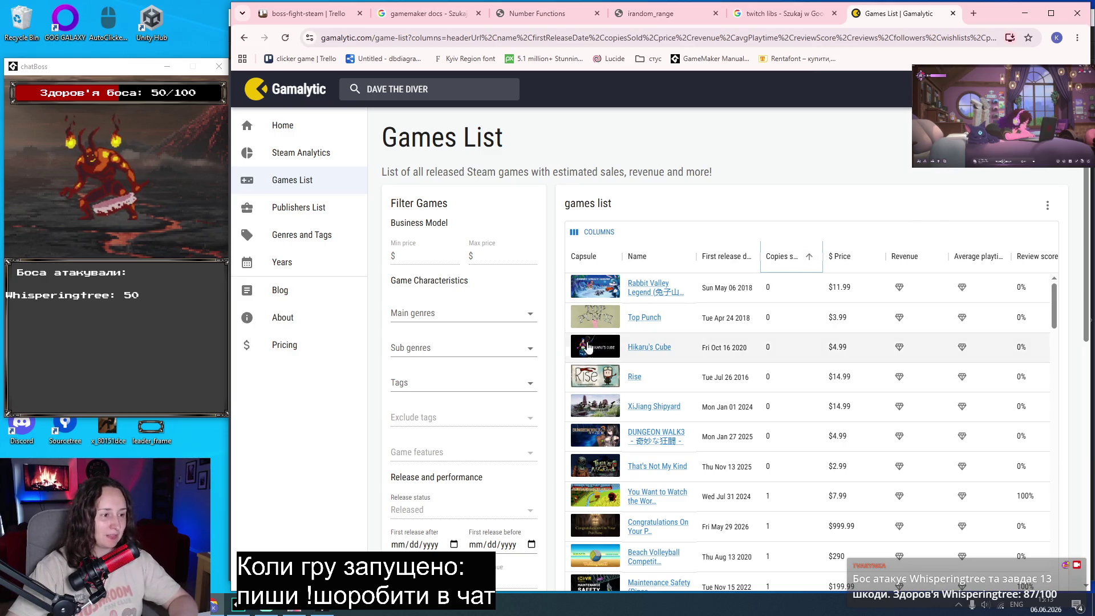
pyautogui.middleClick(646, 288)
pyautogui.click(911, 14)
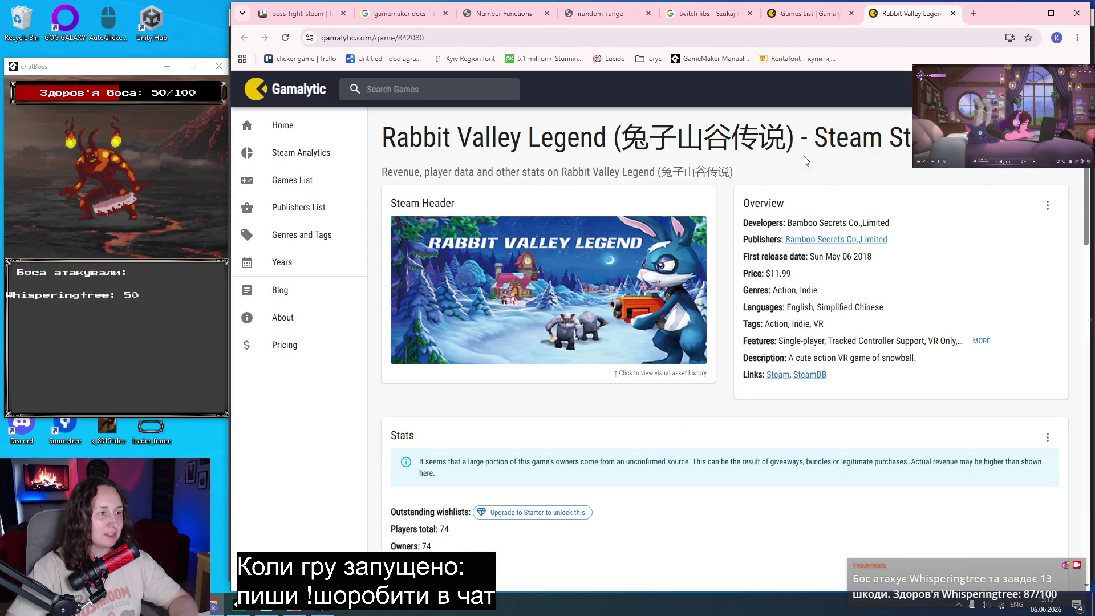
pyautogui.scroll(-4, 681, 310)
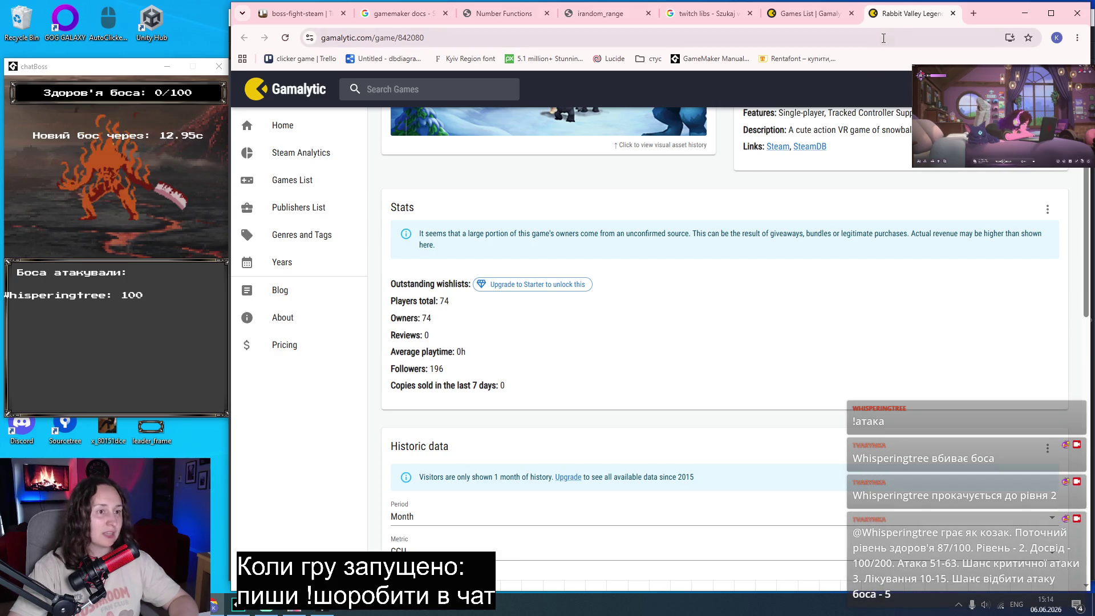
pyautogui.click(953, 13)
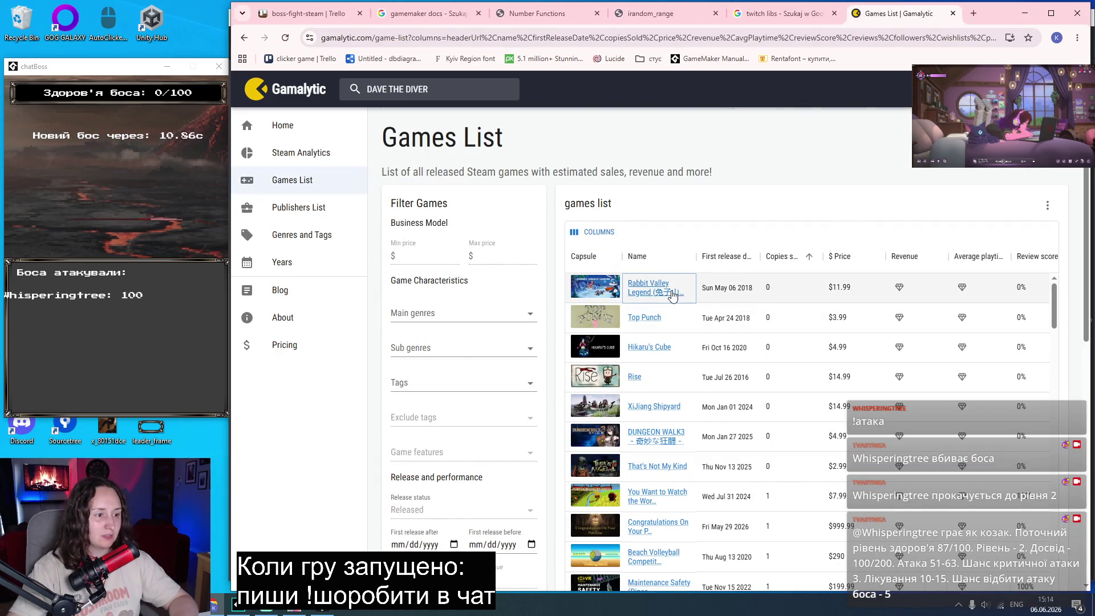
# Open Top Punch's stats page, then its Steam store page in a new tab.
pyautogui.press('Down')
pyautogui.hotkey('ctrl', 'Return')
pyautogui.hotkey('ctrl', 'Tab')
pyautogui.scroll(-2, 521, 331)
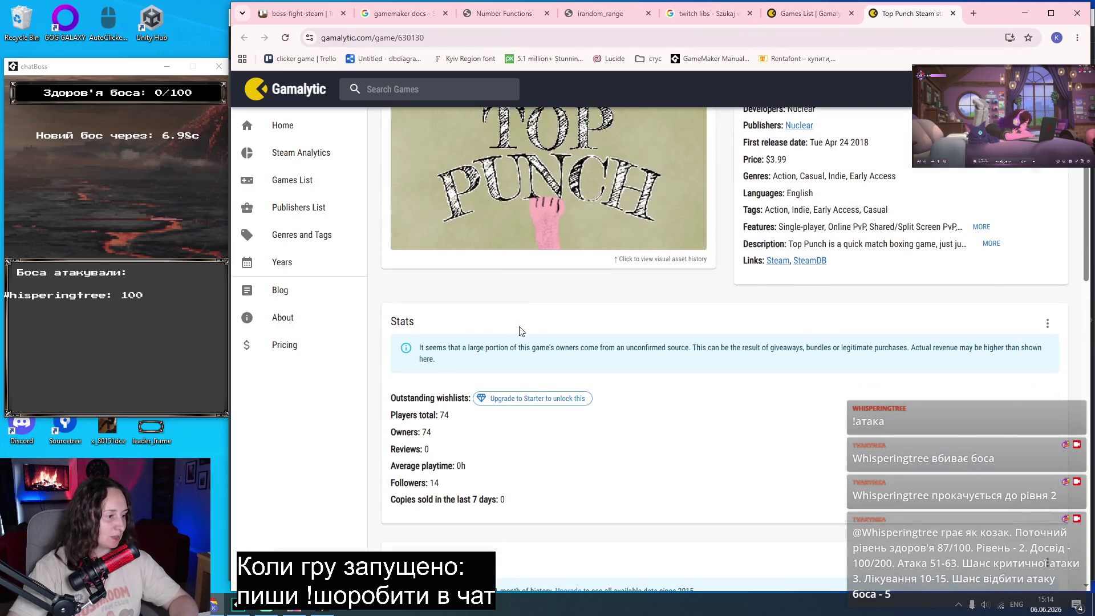
pyautogui.scroll(-12, 484, 465)
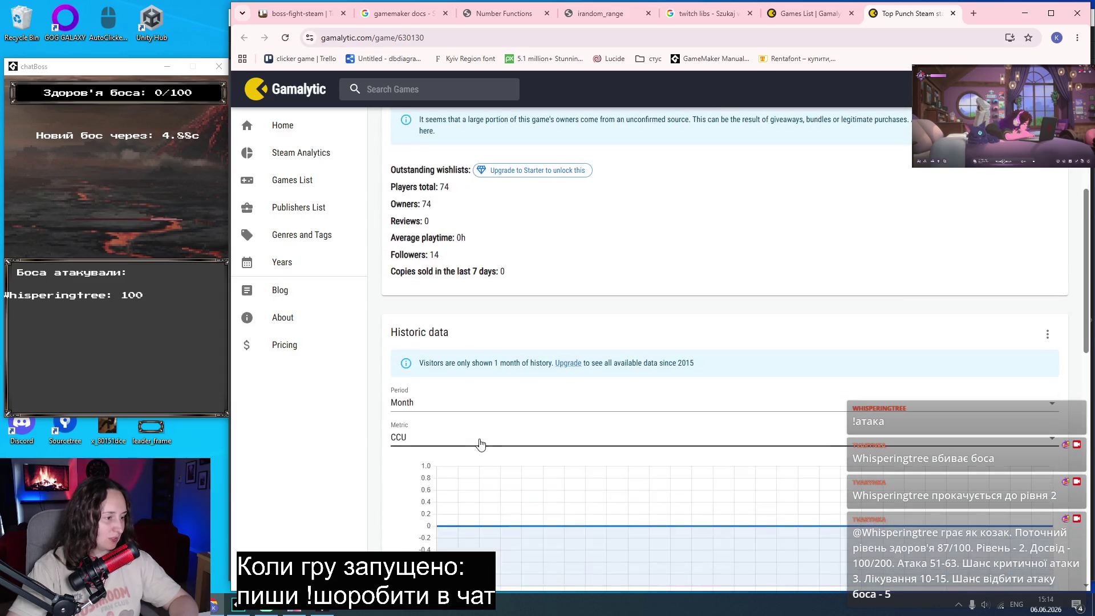
pyautogui.scroll(14, 673, 427)
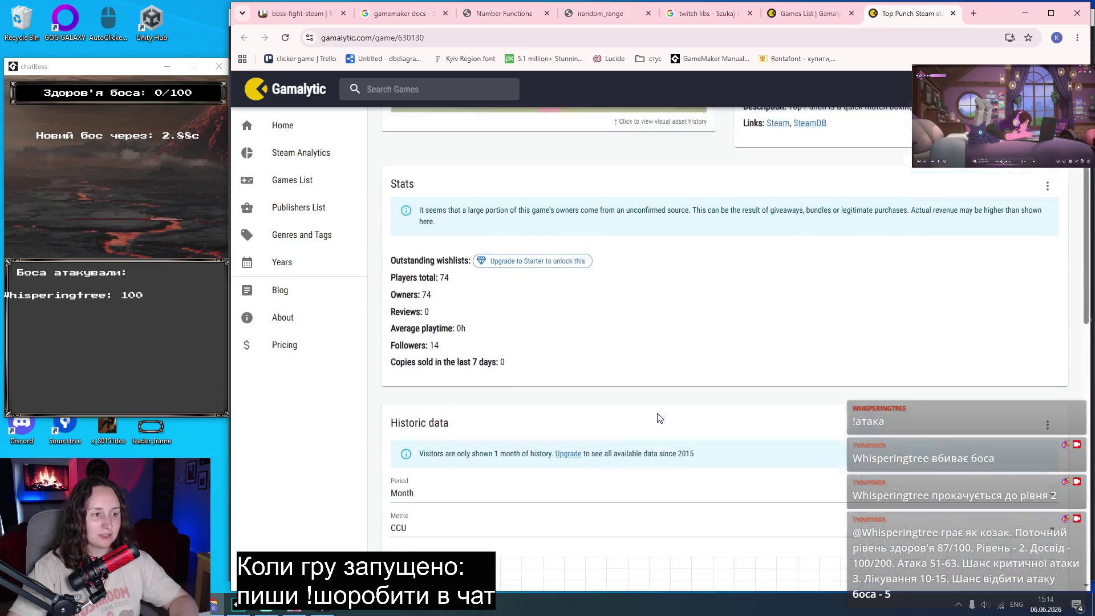
pyautogui.middleClick(773, 376)
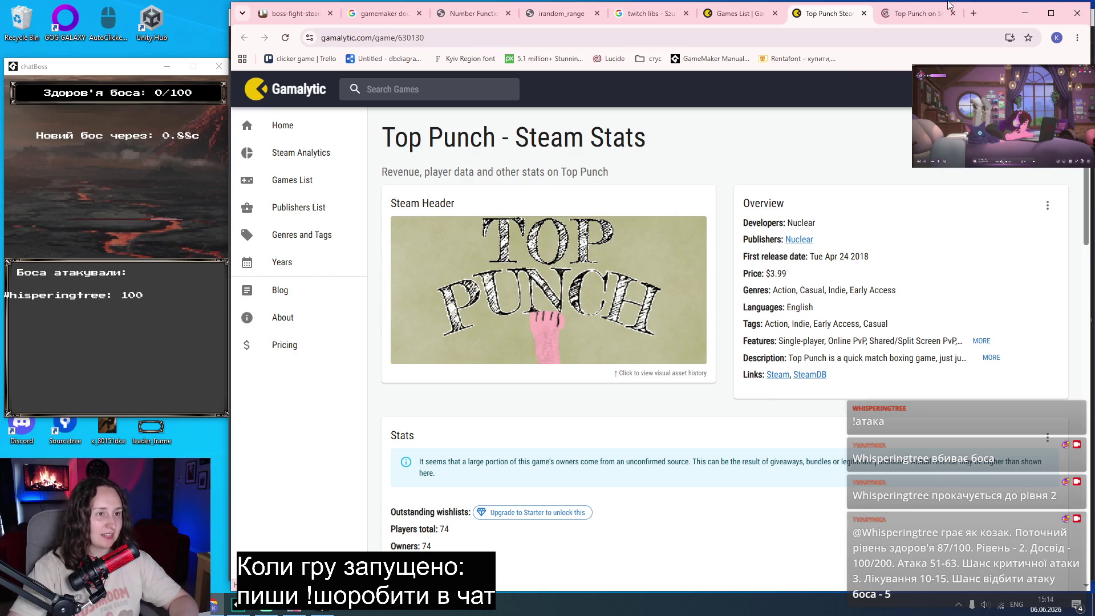
pyautogui.click(911, 22)
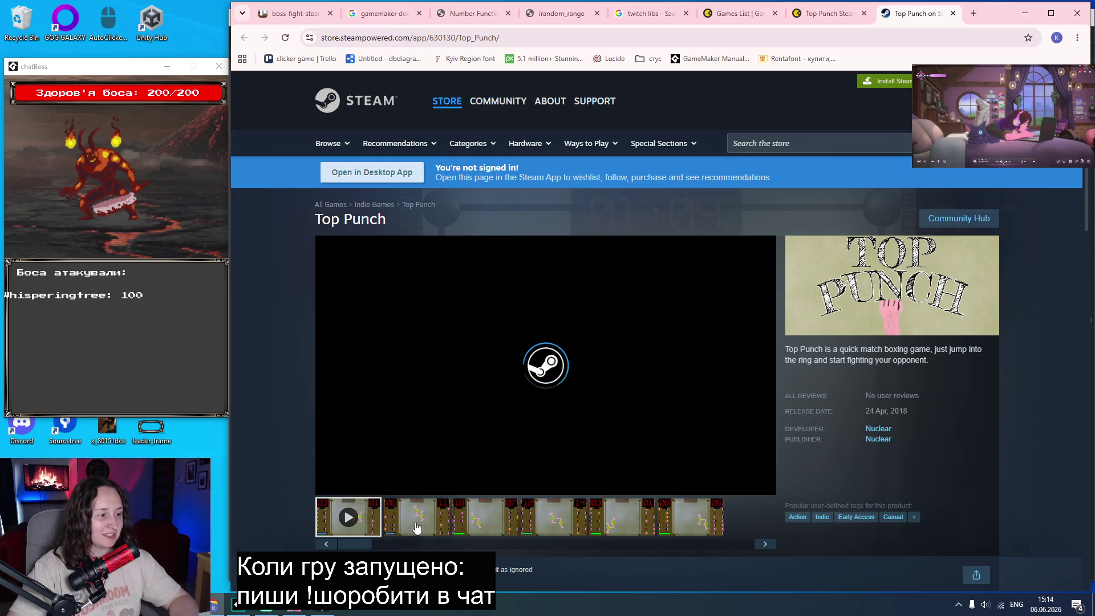
# View Top Punch's second, third and fourth screenshots and scroll the store page.
pyautogui.click(416, 516)
pyautogui.click(484, 523)
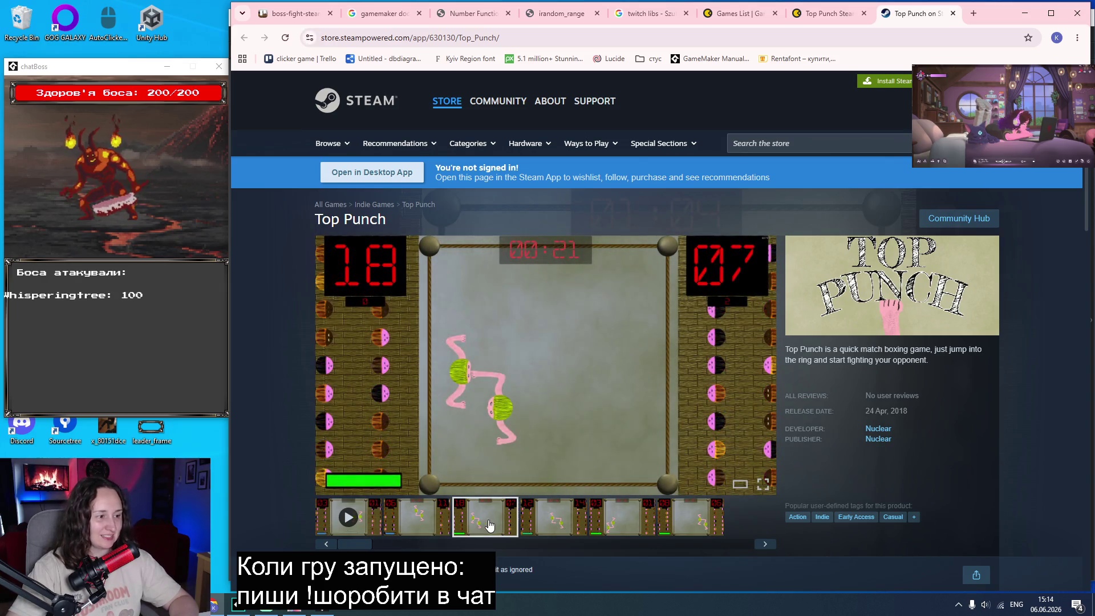
pyautogui.click(545, 521)
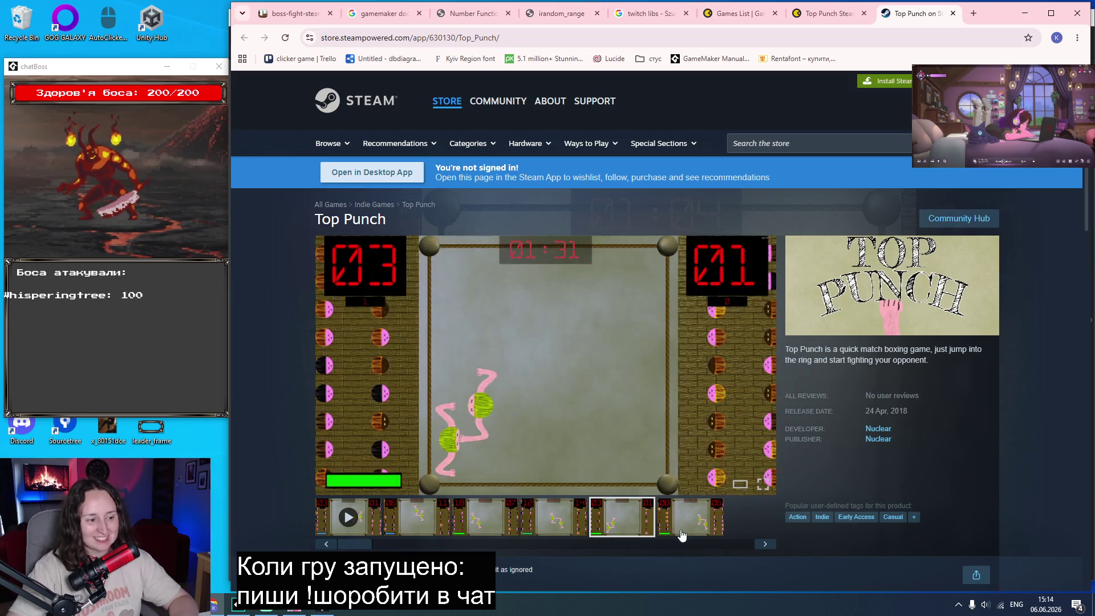
pyautogui.scroll(-2, 650, 404)
pyautogui.scroll(-10, 647, 393)
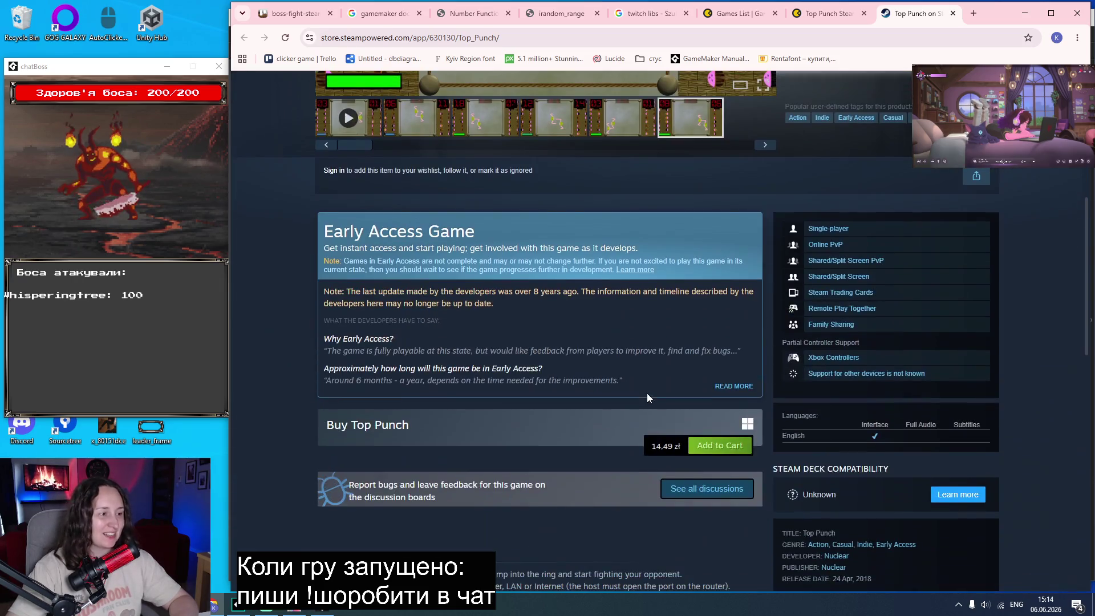
pyautogui.scroll(5, 647, 391)
pyautogui.scroll(6, 647, 391)
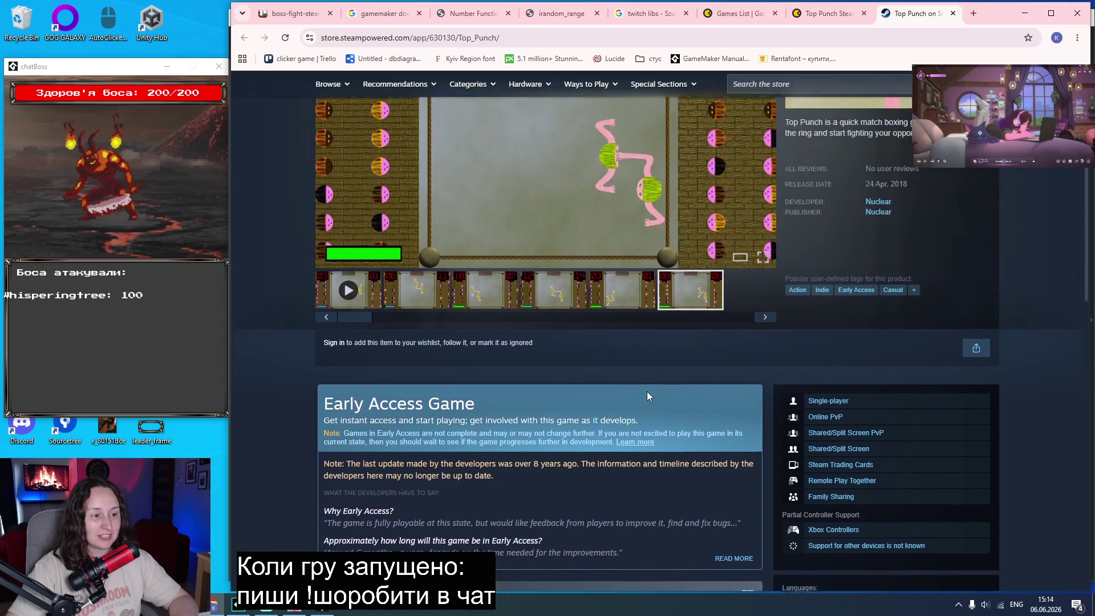
pyautogui.moveTo(922, 355); pyautogui.dragTo(881, 358)
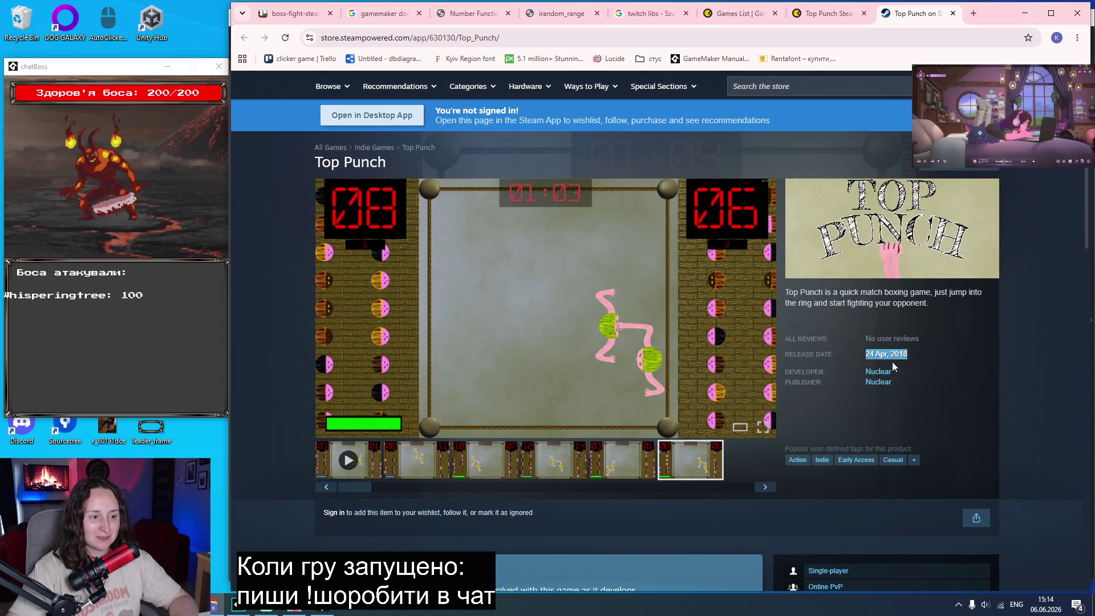
pyautogui.scroll(-4, 491, 384)
# Highlight the Early Access Game heading, then close the Steam page and Top Punch stats.
pyautogui.moveTo(327, 344); pyautogui.dragTo(479, 345)
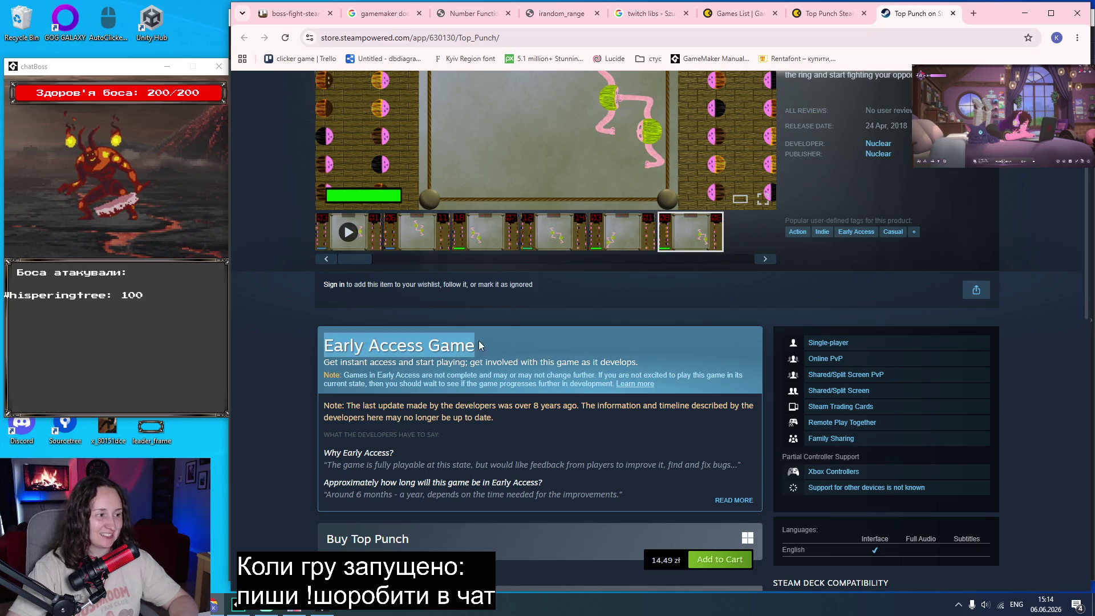
pyautogui.click(524, 340)
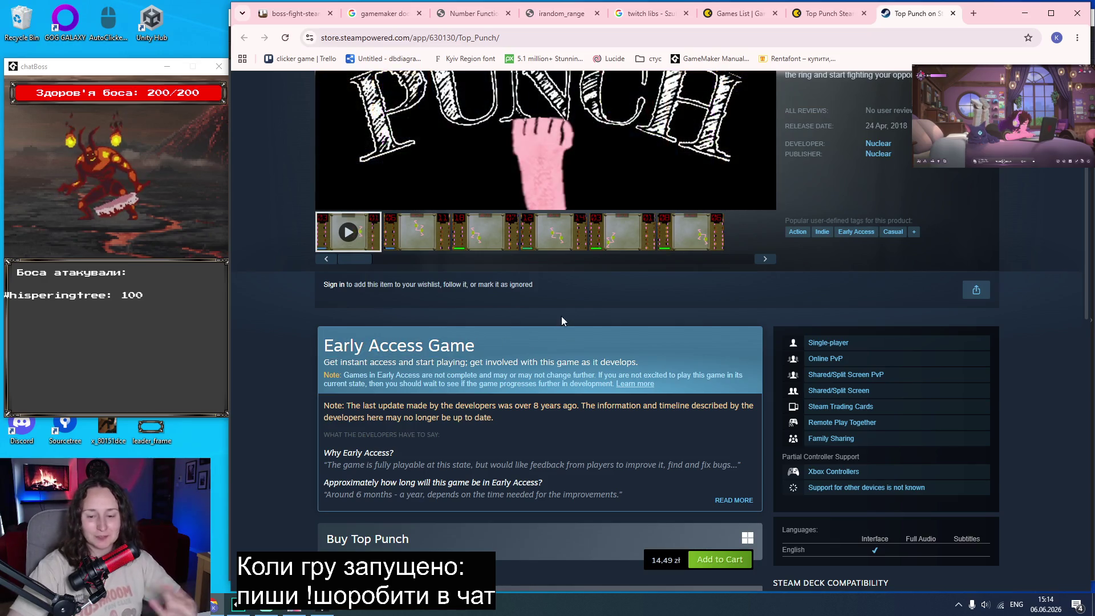
pyautogui.scroll(5, 694, 186)
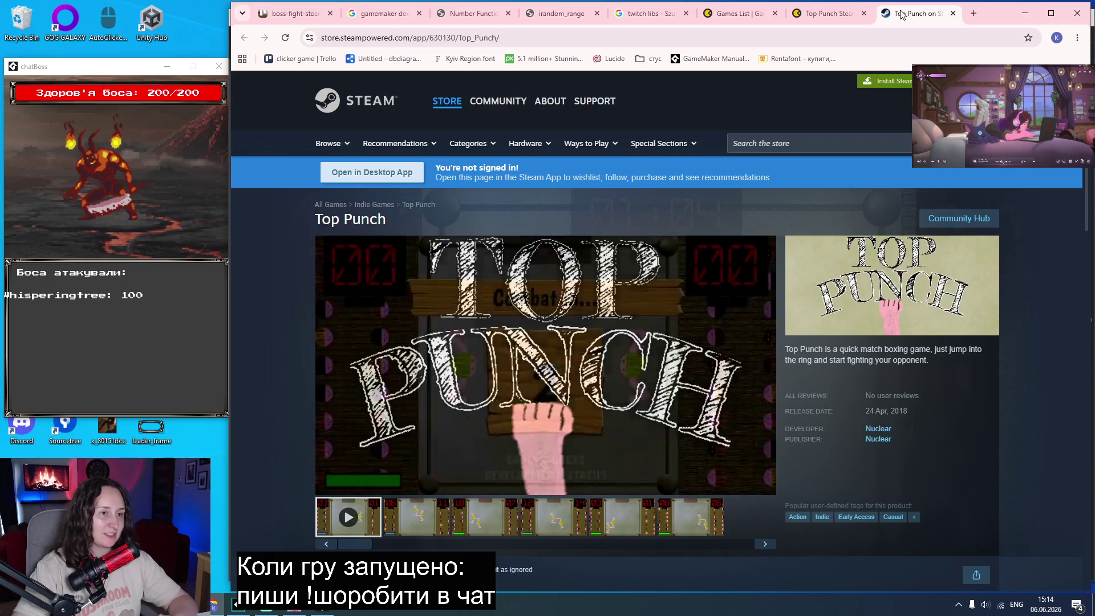
pyautogui.hotkey('ctrl', 'w')
pyautogui.hotkey('ctrl', 'w')
pyautogui.click(279, 120)
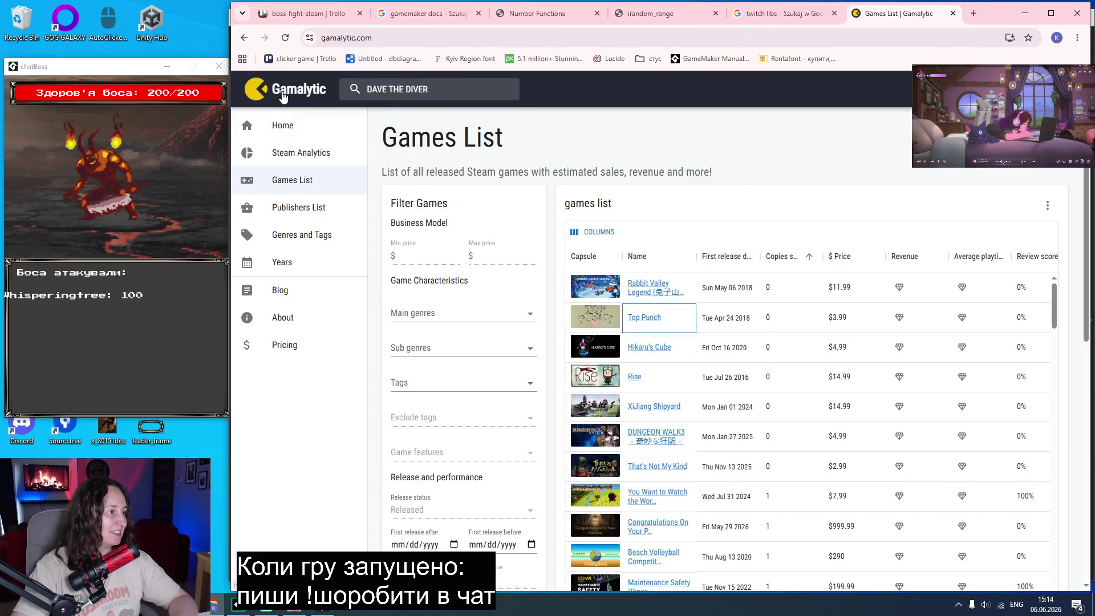
# Go to the Gamalytic home page, then close that Gamalytic tab.
pyautogui.click(405, 37)
pyautogui.hotkey('ctrl', 'c')
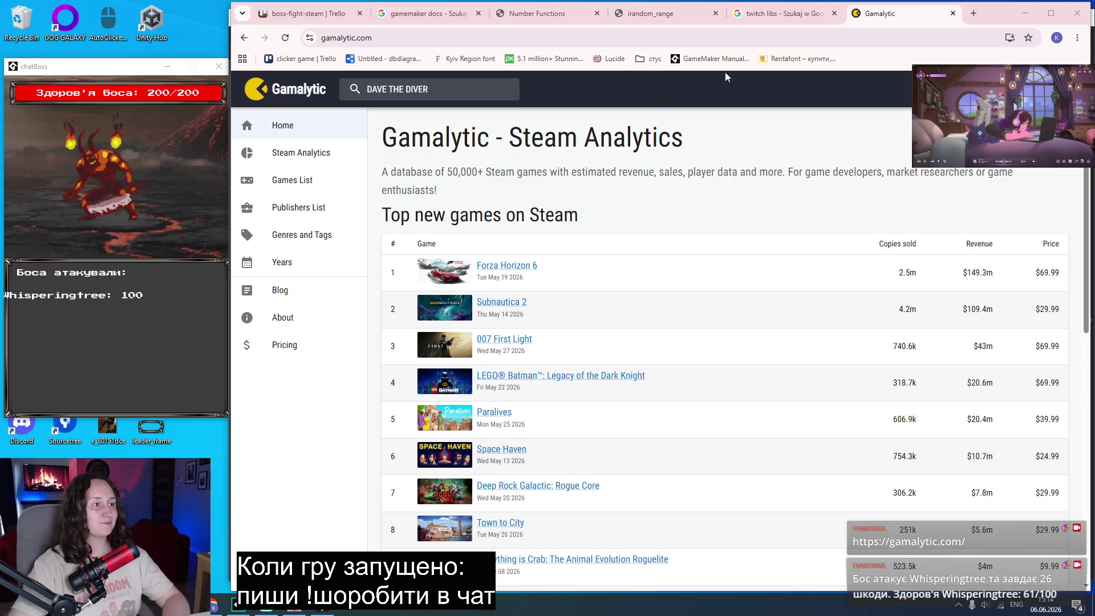
pyautogui.hotkey('ctrl', 'w')
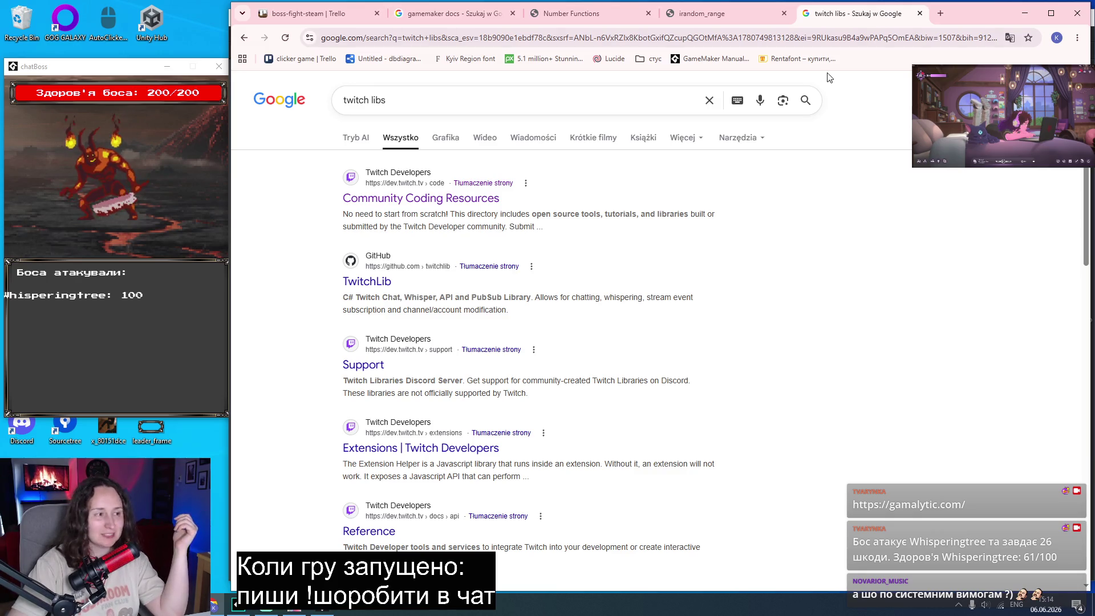
# Reopen the two closed tabs and open Top Punch's Steam page in the background.
pyautogui.rightClick(968, 24)
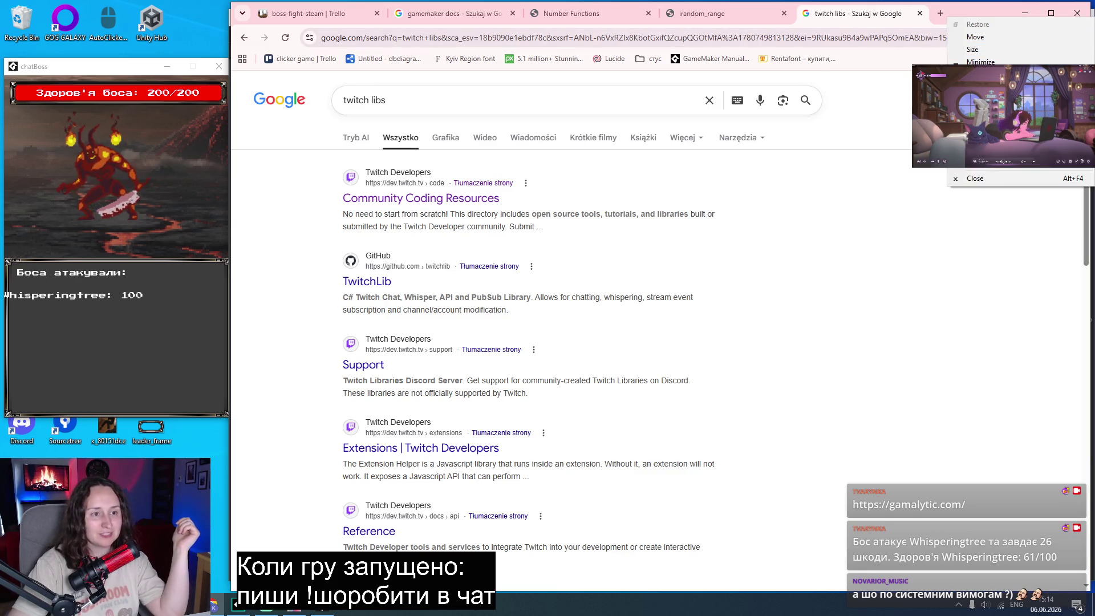
pyautogui.click(981, 51)
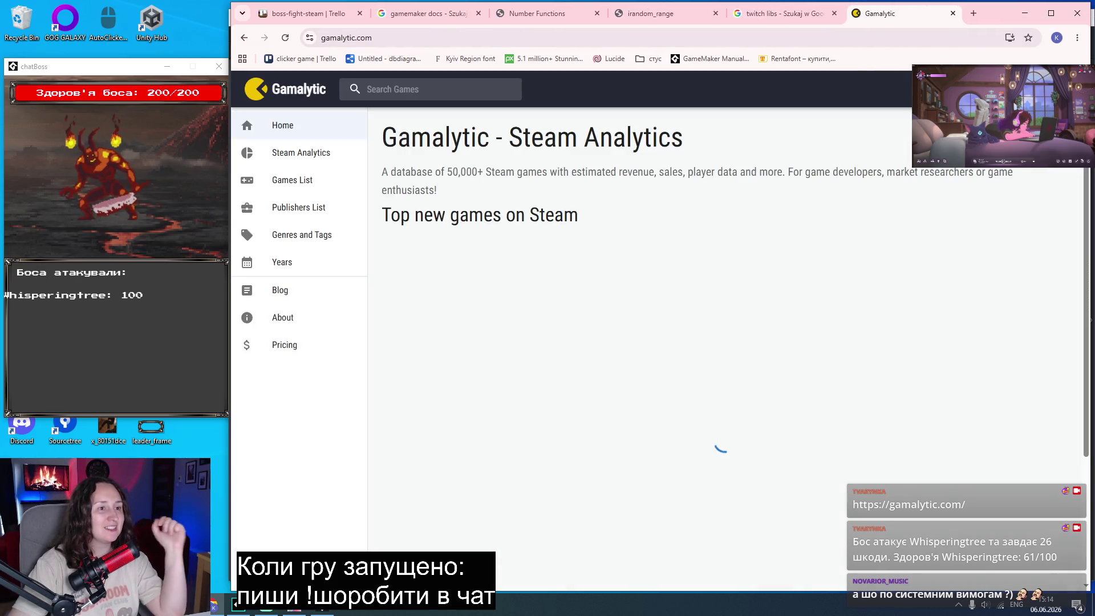
pyautogui.rightClick(1004, 15)
pyautogui.click(1021, 40)
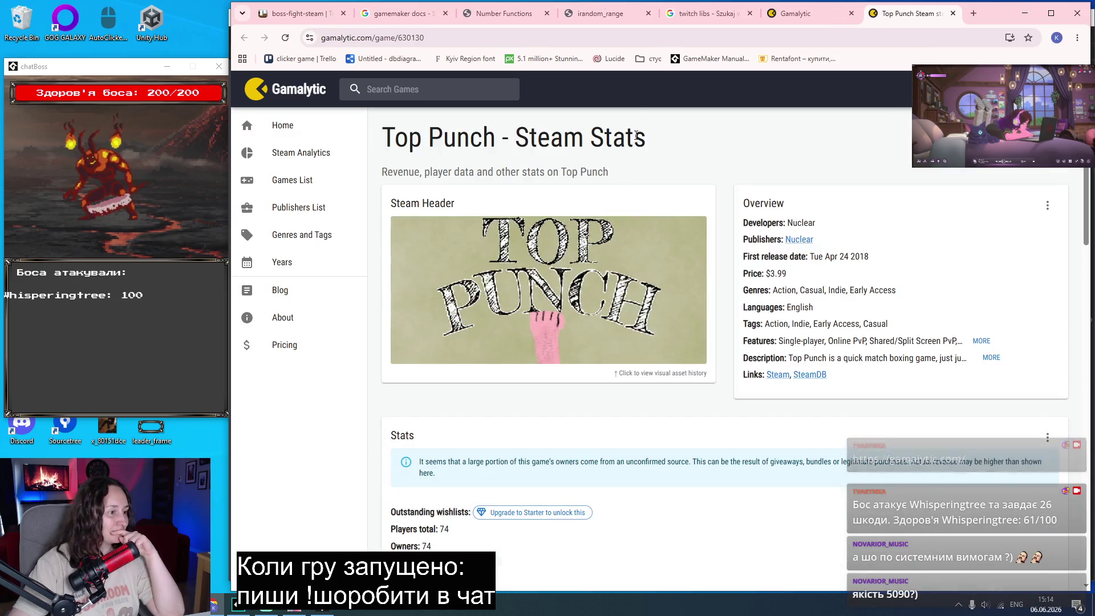
pyautogui.middleClick(777, 375)
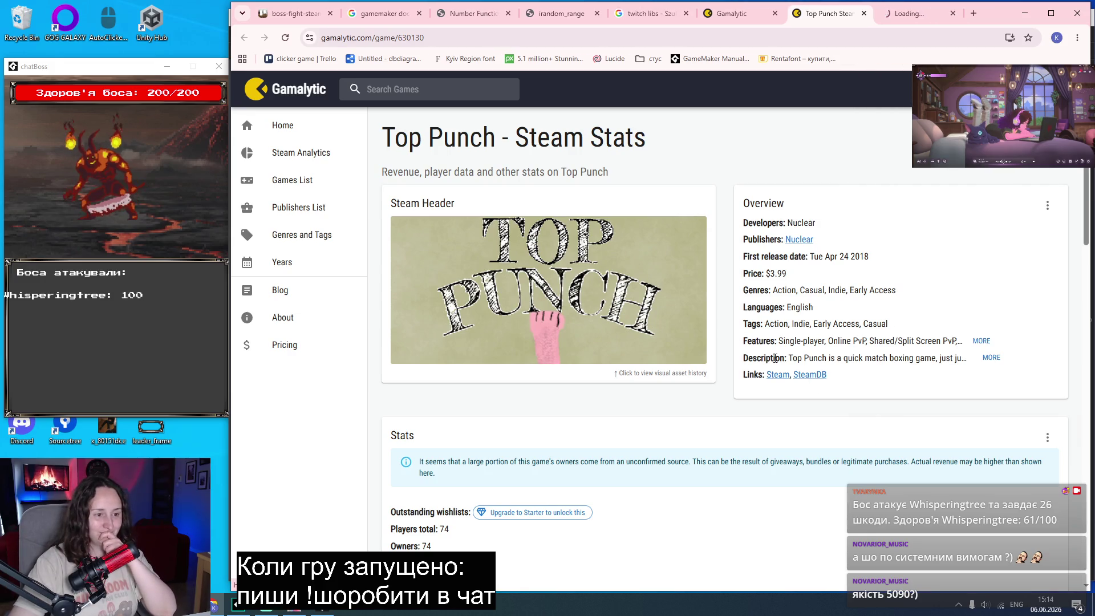
# Review Top Punch's store description and 1 GB RAM requirement, then close the Steam and Gamalytic pages.
pyautogui.click(915, 13)
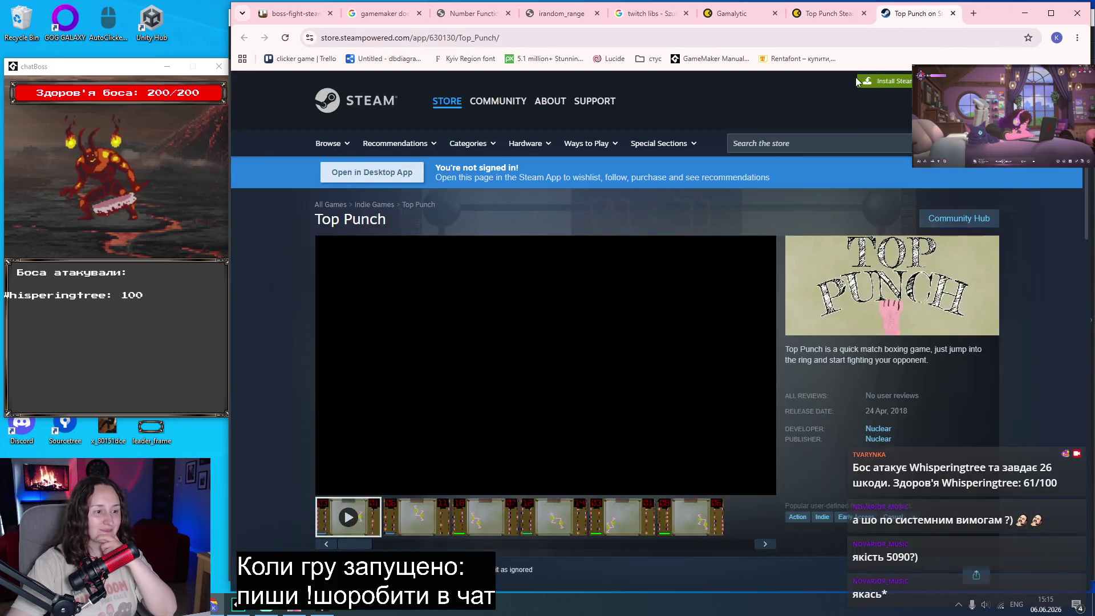
pyautogui.scroll(-15, 568, 295)
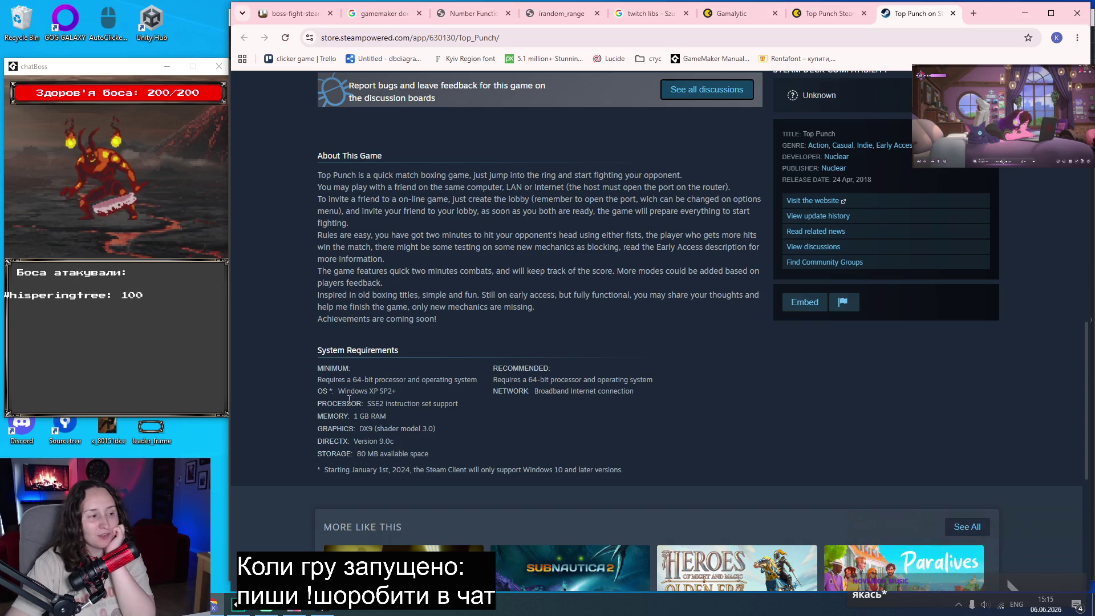
pyautogui.moveTo(353, 393)
pyautogui.mouseDown()
pyautogui.moveTo(427, 387)
pyautogui.moveTo(371, 417)
pyautogui.mouseUp()
pyautogui.click(437, 400)
pyautogui.click(495, 431)
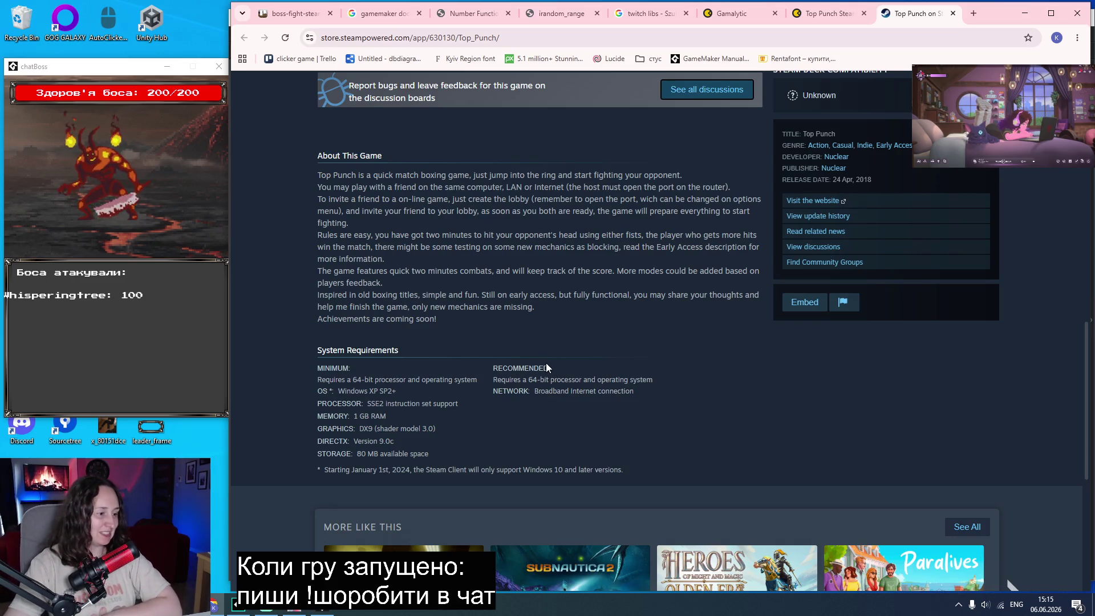
pyautogui.scroll(-5, 546, 367)
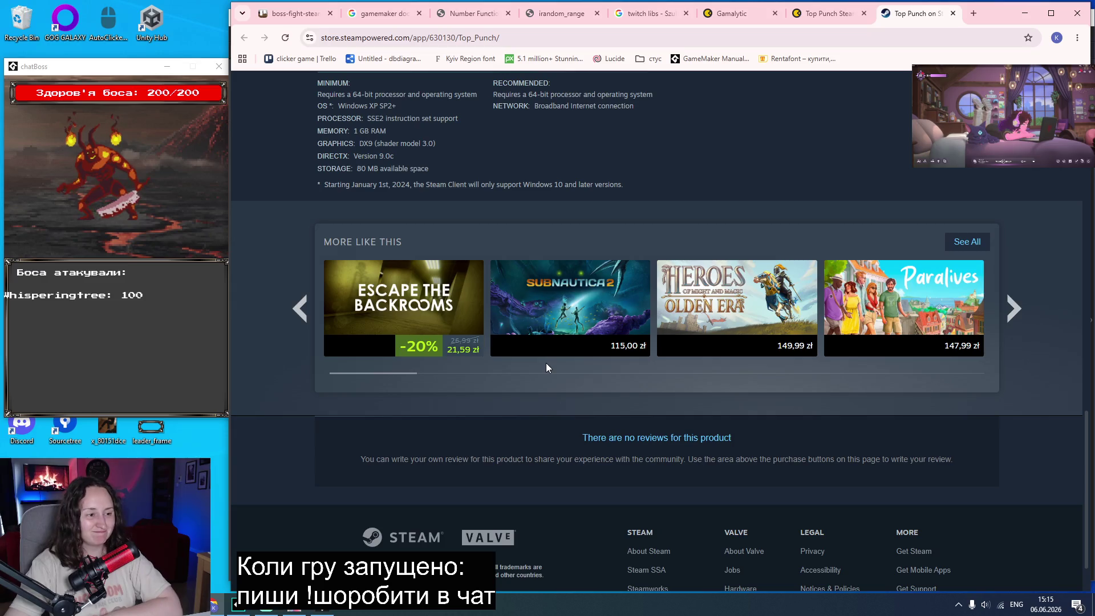
pyautogui.scroll(4, 545, 367)
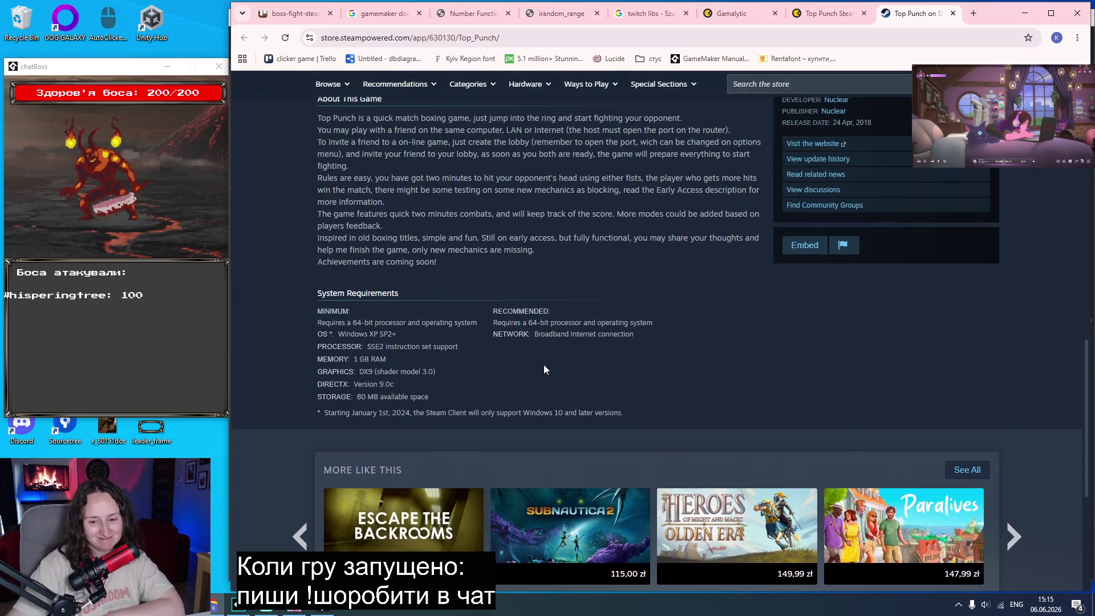
pyautogui.scroll(-3, 544, 368)
pyautogui.scroll(3, 545, 370)
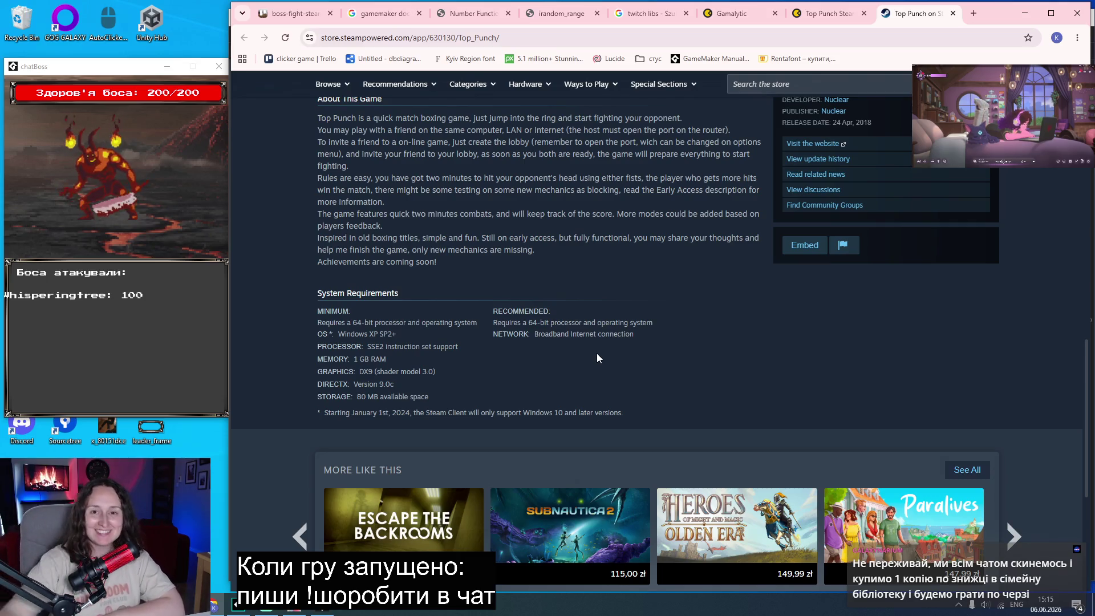
pyautogui.hotkey('ctrl', 'w')
pyautogui.hotkey('ctrl', 'w')
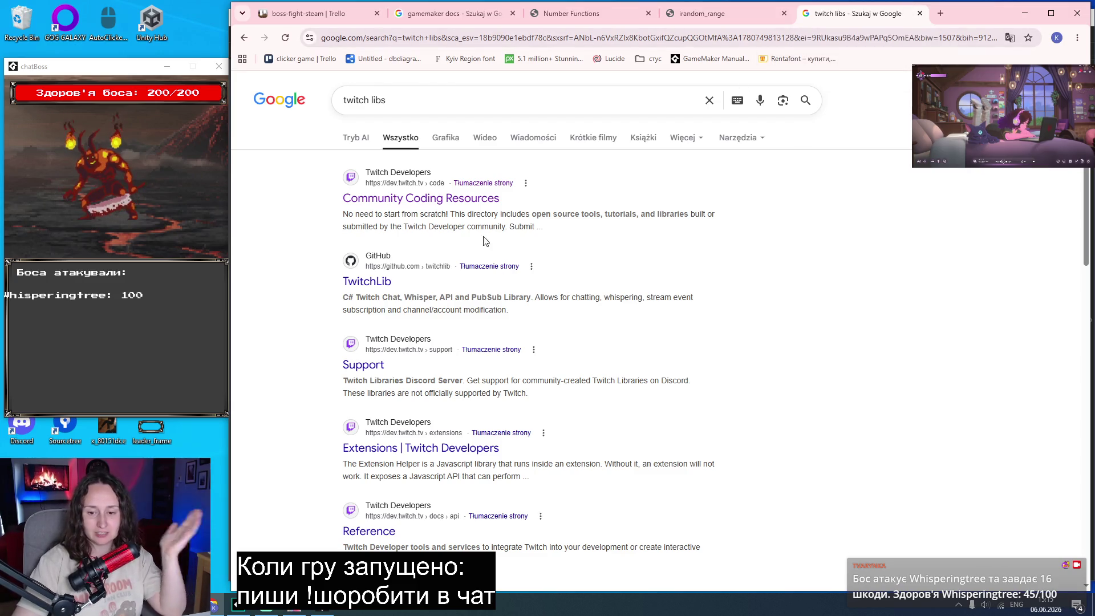
# Close the twitch libs search tab, bring up the chatBoss game, and open a new browser tab.
pyautogui.middleClick(877, 12)
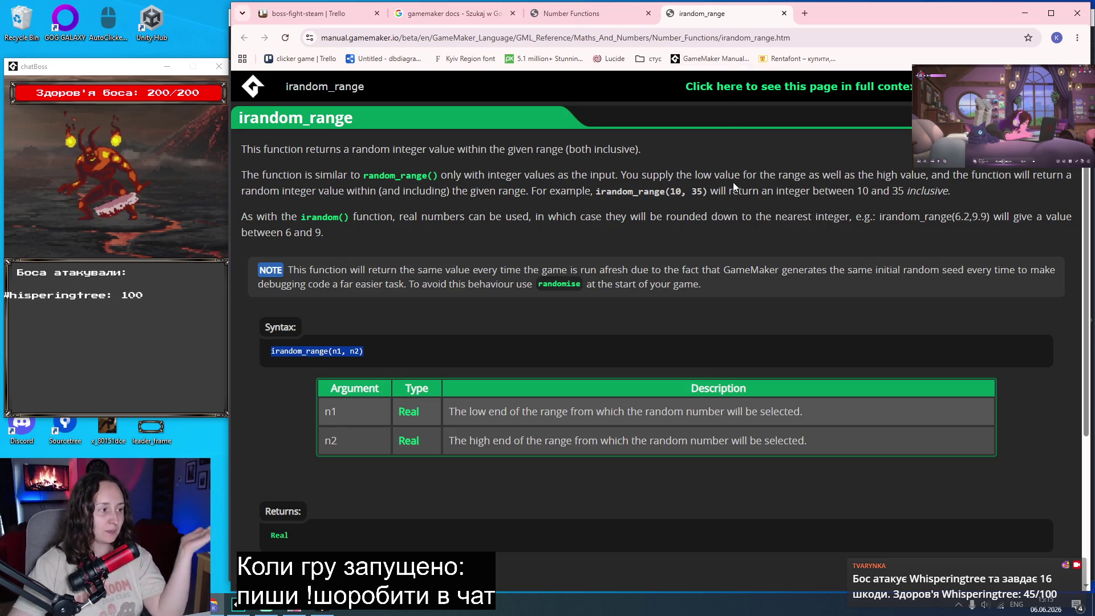
pyautogui.click(112, 70)
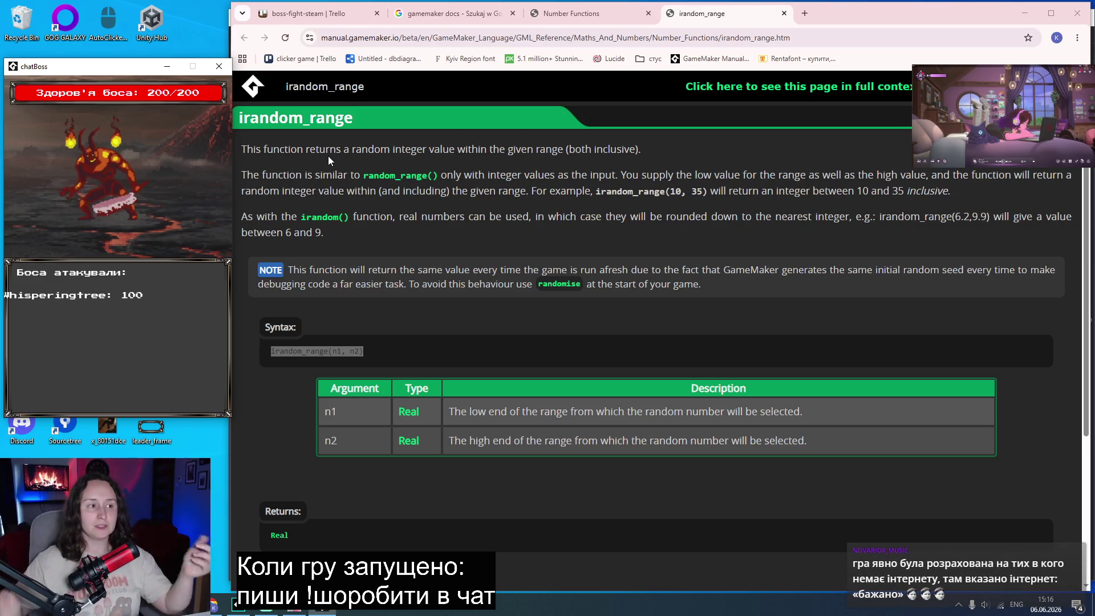
pyautogui.click(805, 13)
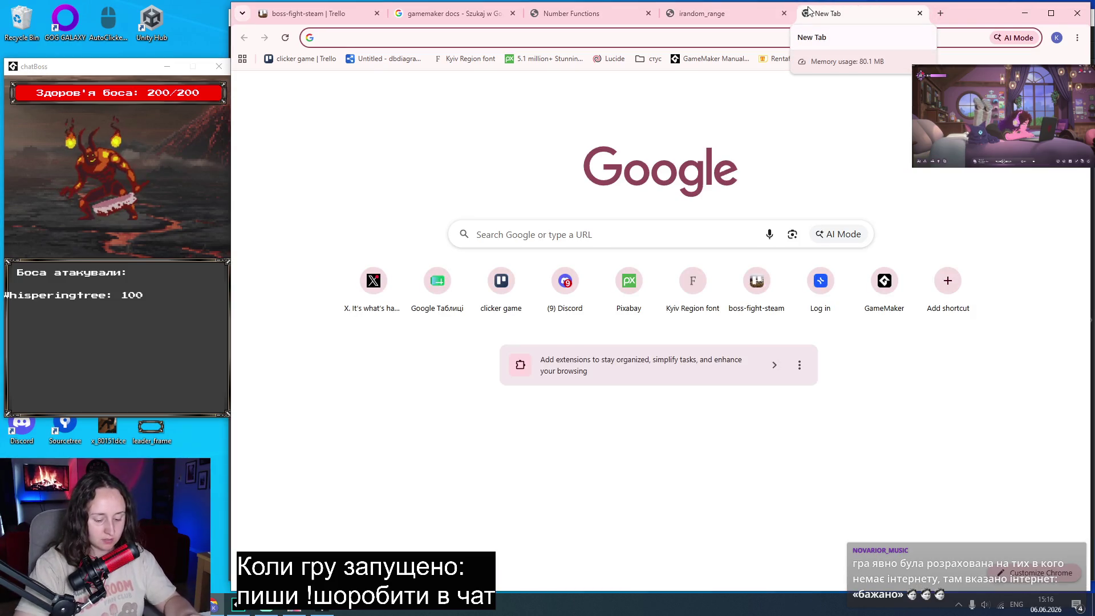
# Load Gamalytic and search 'scribed c' to open the Scribed castle stats page.
pyautogui.write('gama')
pyautogui.press('Return')
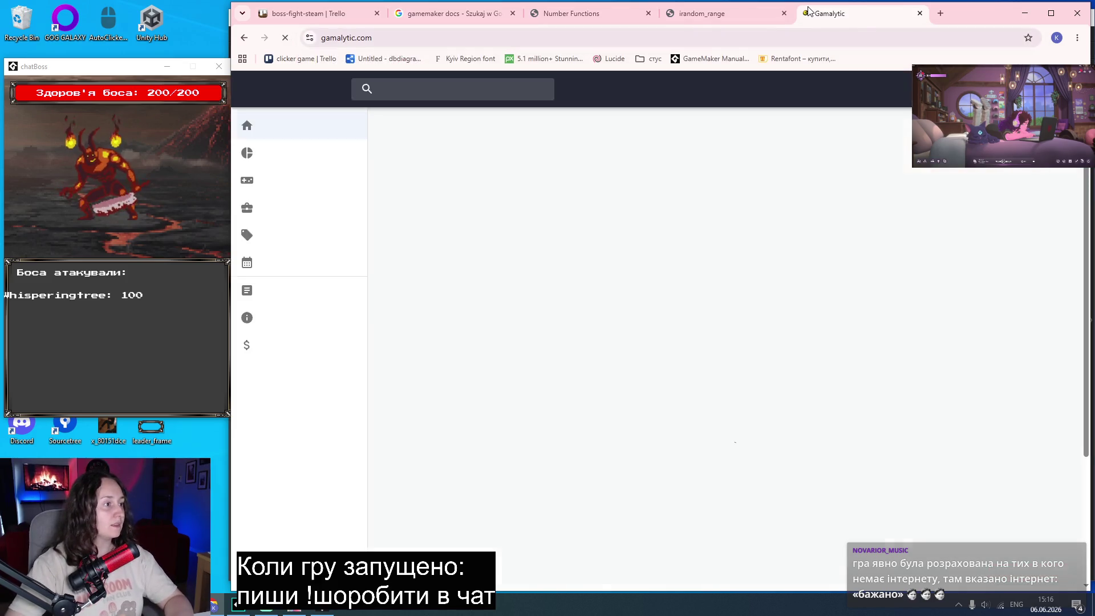
pyautogui.click(437, 97)
pyautogui.write('scr')
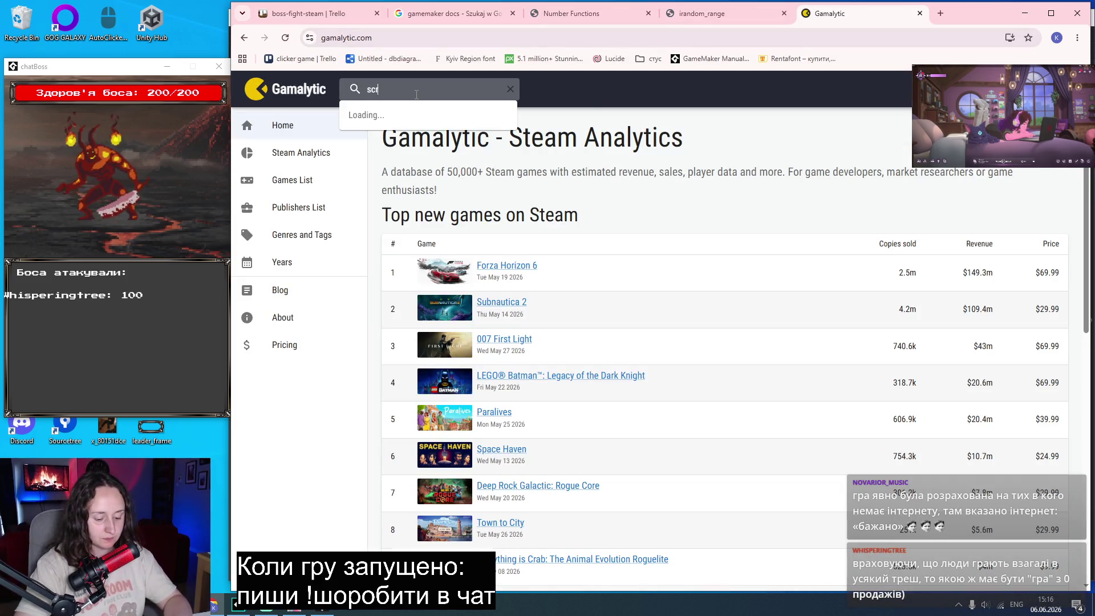
pyautogui.write('ibed cast')
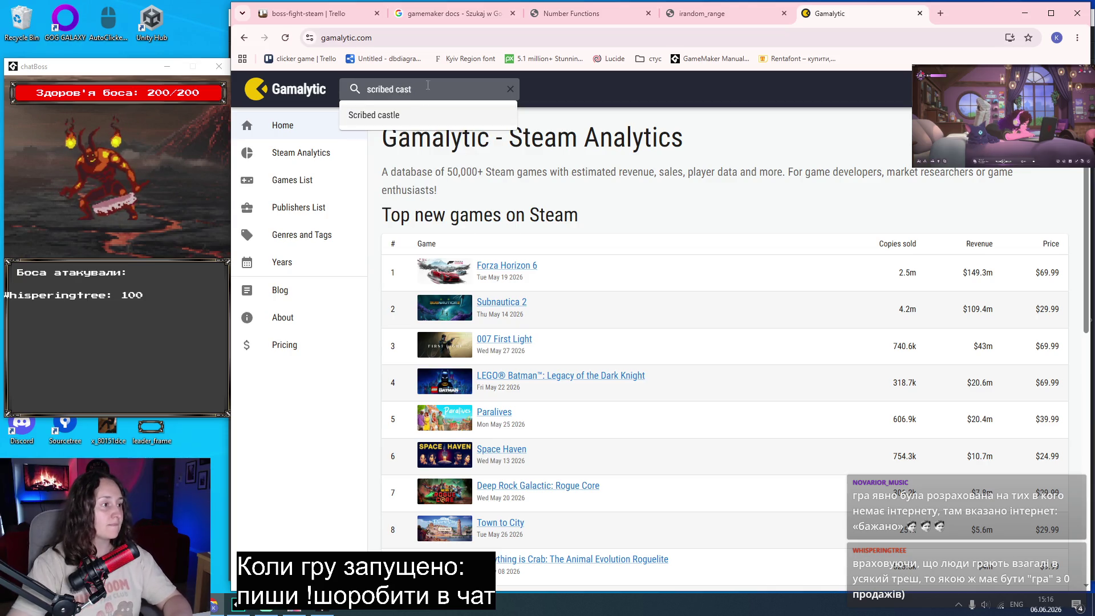
pyautogui.click(412, 116)
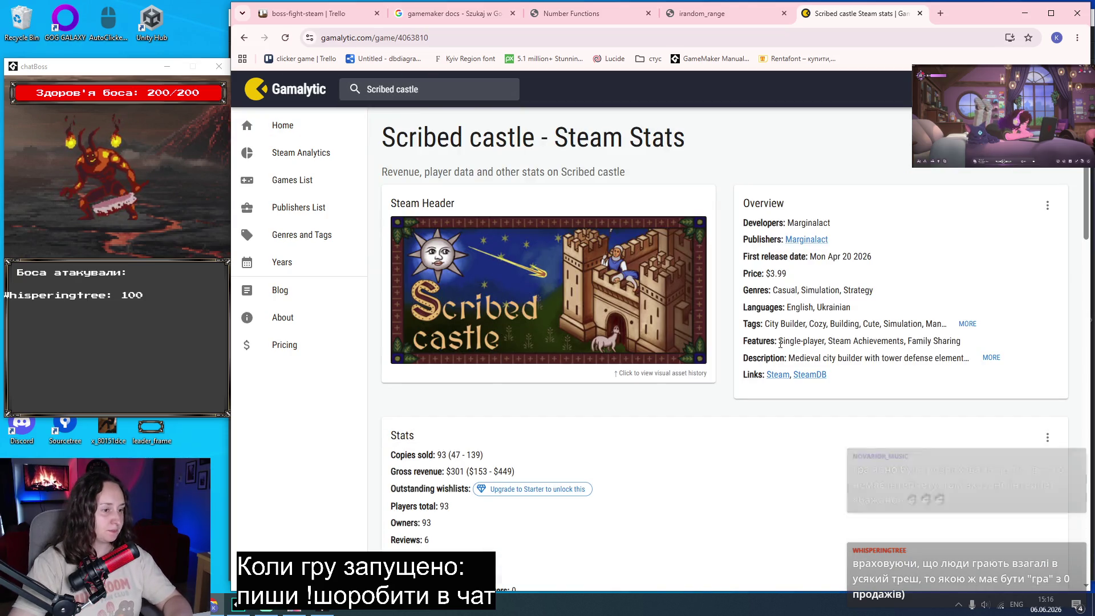
# Open Scribed castle's Steam page, browse the developer's full game list, then return to the stats.
pyautogui.middleClick(777, 375)
pyautogui.click(894, 16)
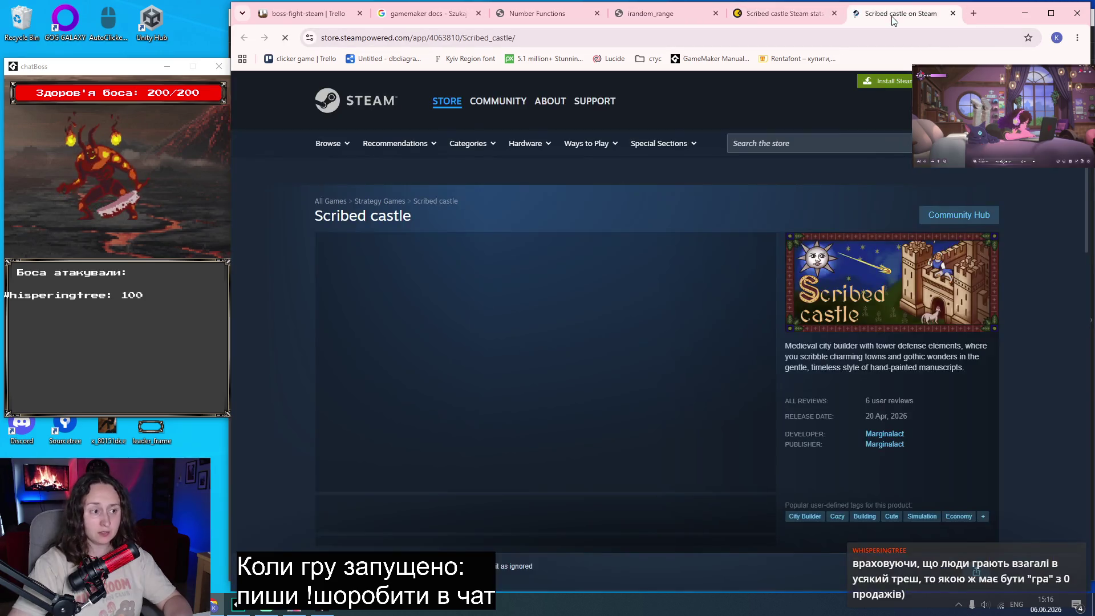
pyautogui.scroll(-2, 1018, 391)
pyautogui.click(880, 322)
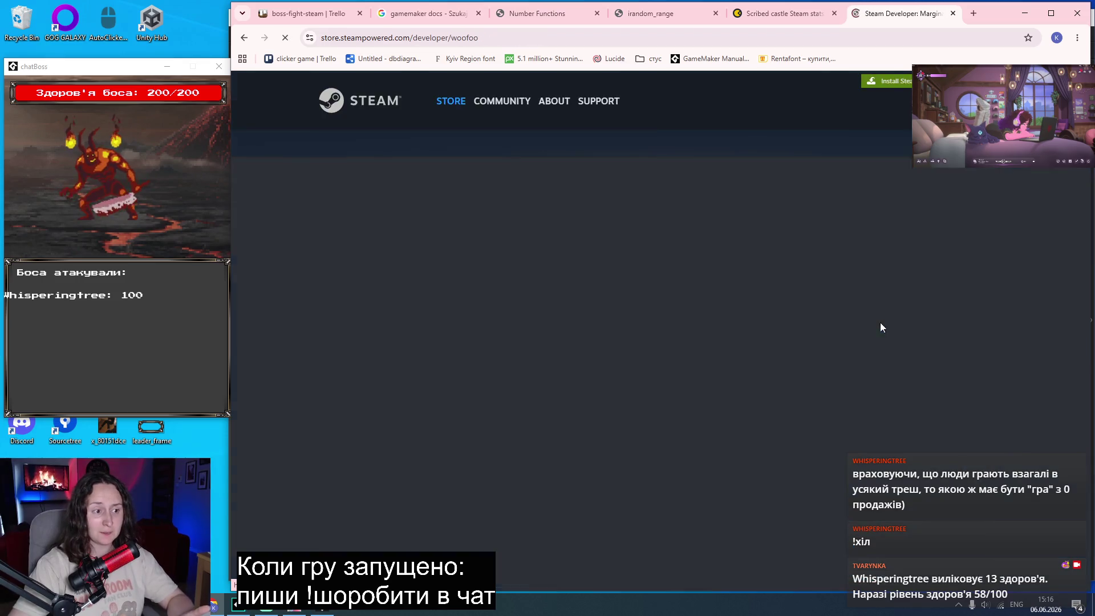
pyautogui.scroll(-8, 882, 321)
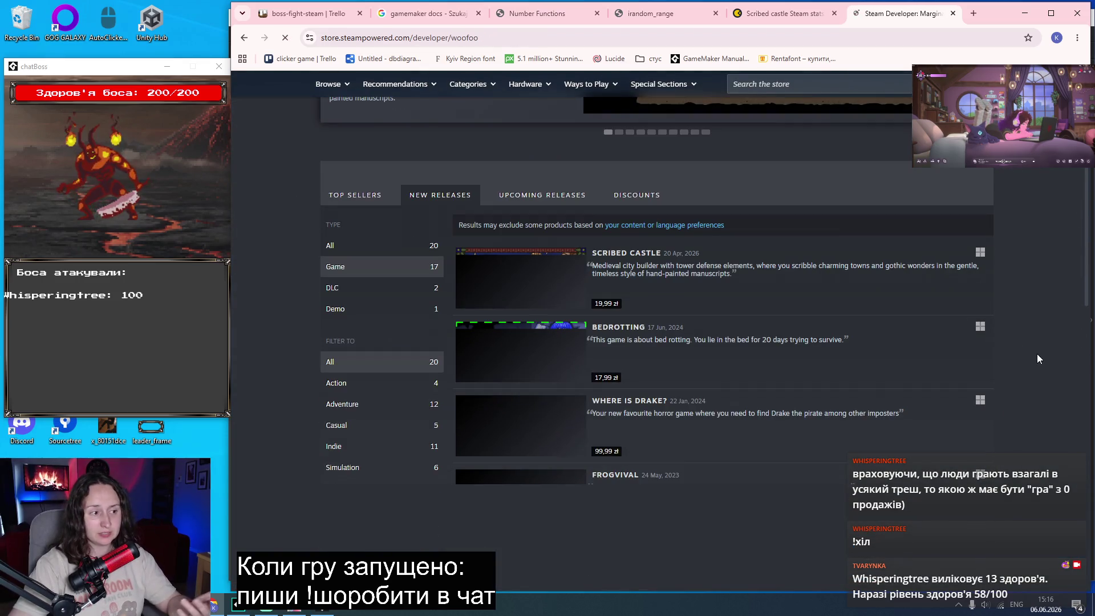
pyautogui.scroll(-10, 1028, 352)
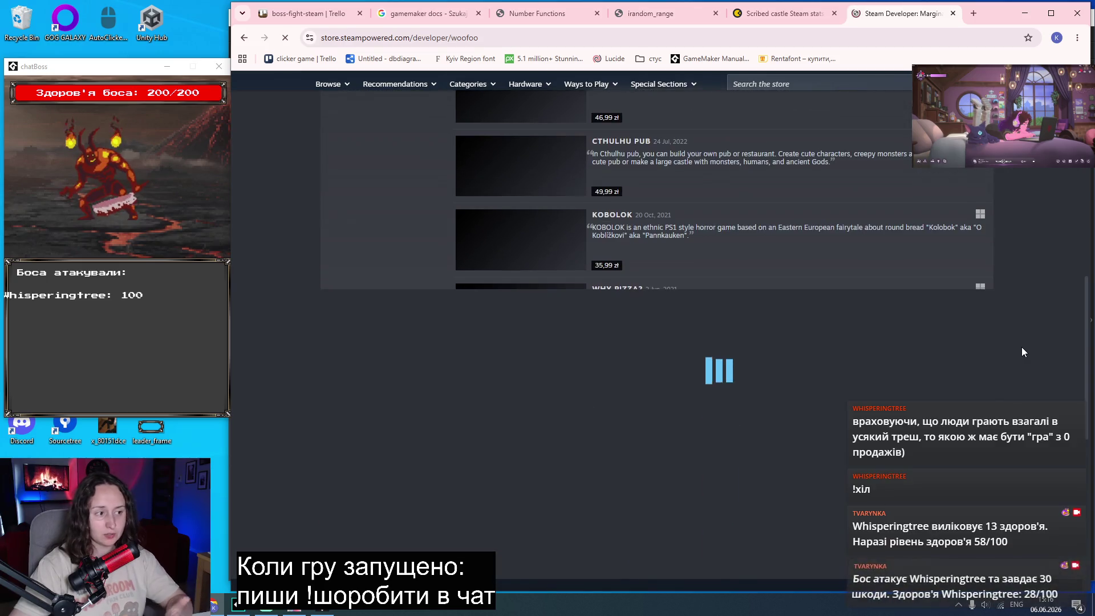
pyautogui.scroll(-5, 1022, 348)
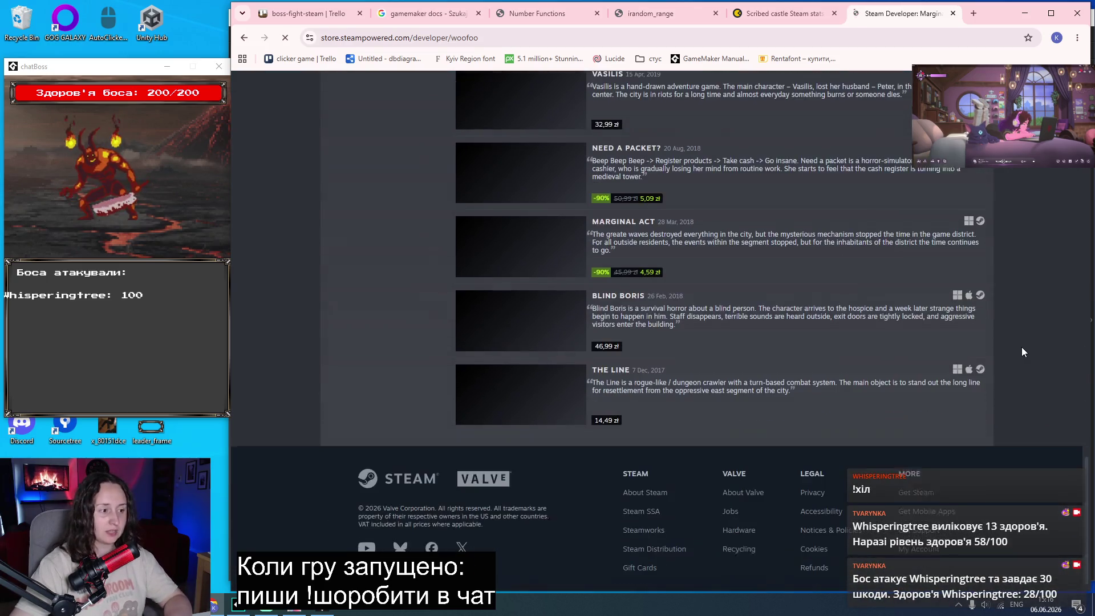
pyautogui.scroll(10, 1056, 365)
pyautogui.scroll(8, 1055, 367)
pyautogui.scroll(-3, 1053, 371)
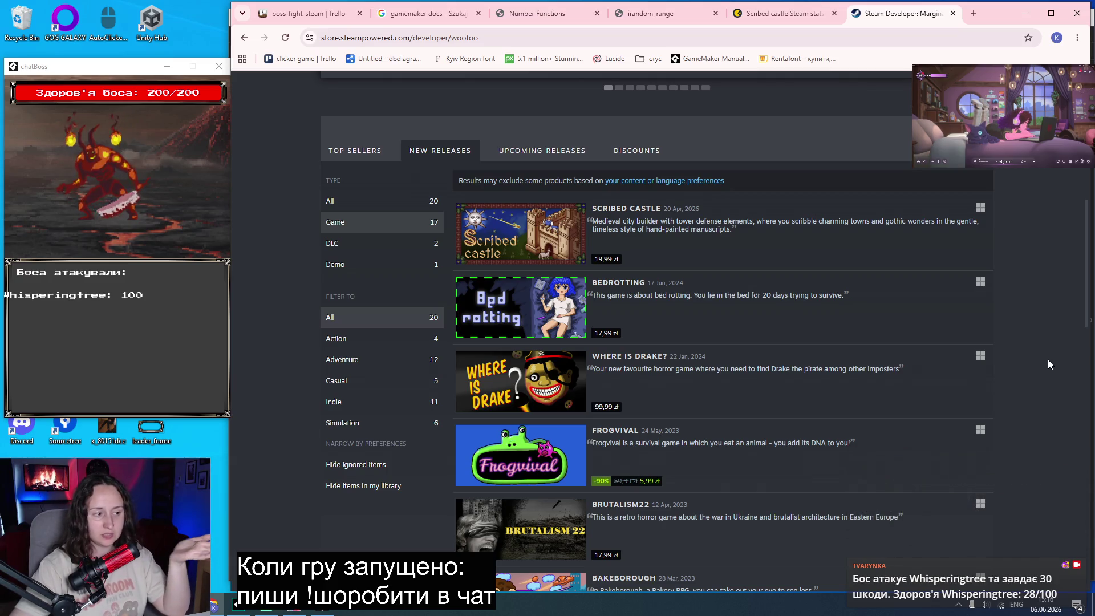
pyautogui.scroll(-4, 1049, 359)
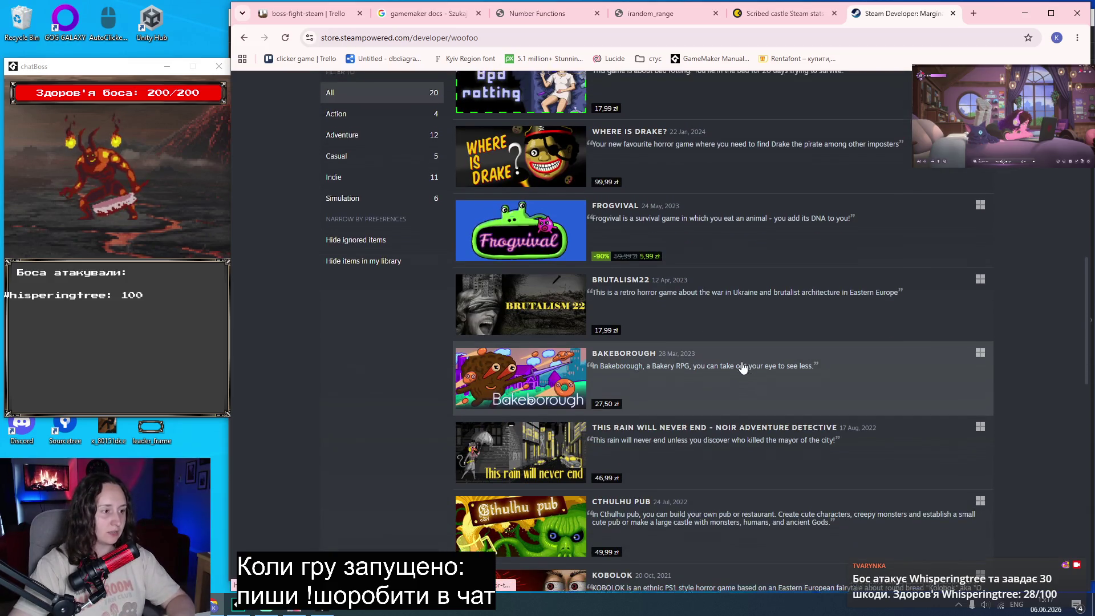
pyautogui.scroll(5, 757, 357)
pyautogui.click(784, 23)
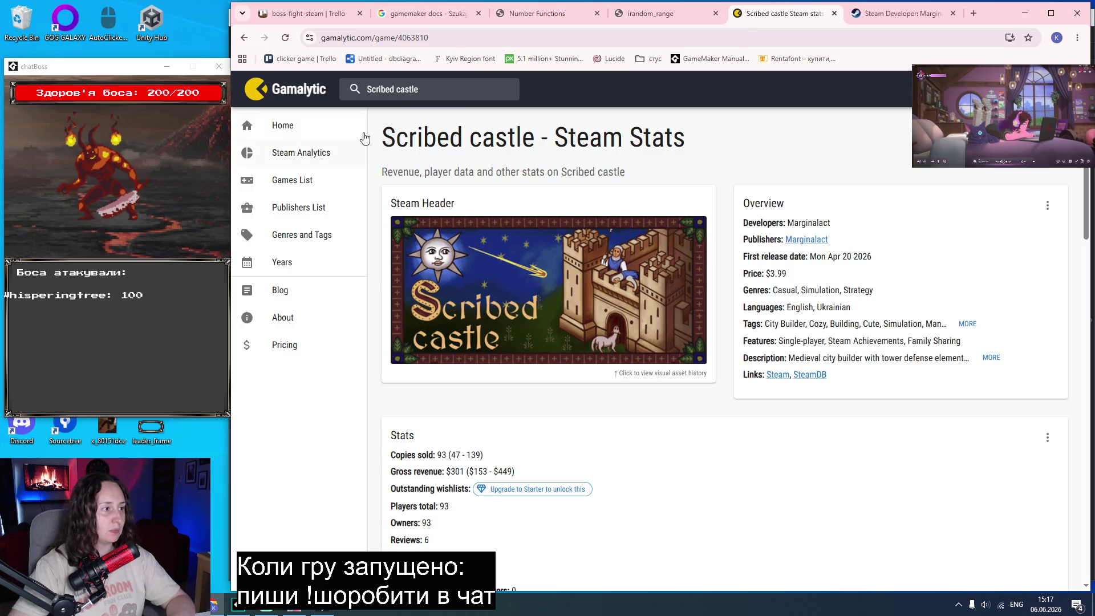
# Search 'bedrotting' to open Bedrotting's stats (919 copies, $2.6k), then return to the developer's Steam list.
pyautogui.click(357, 90)
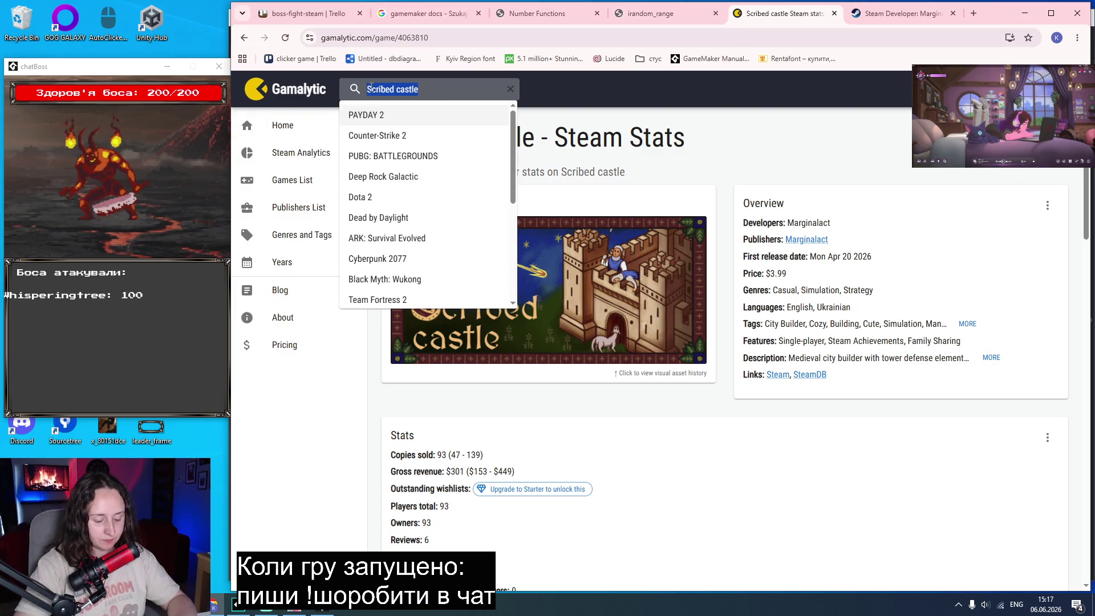
pyautogui.write('bedrotting')
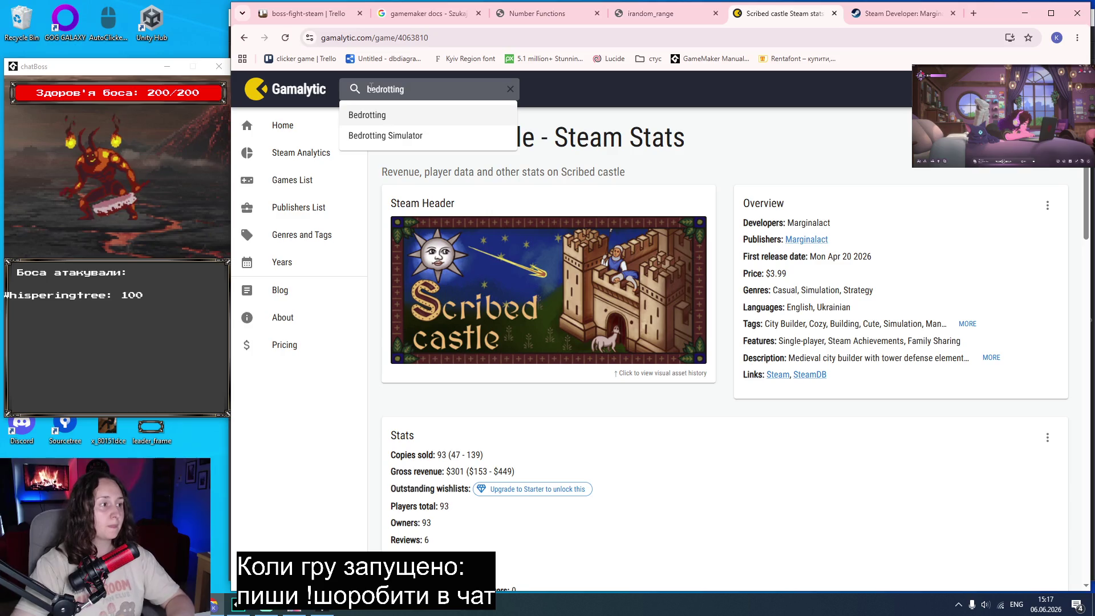
pyautogui.click(381, 121)
pyautogui.scroll(-2, 829, 352)
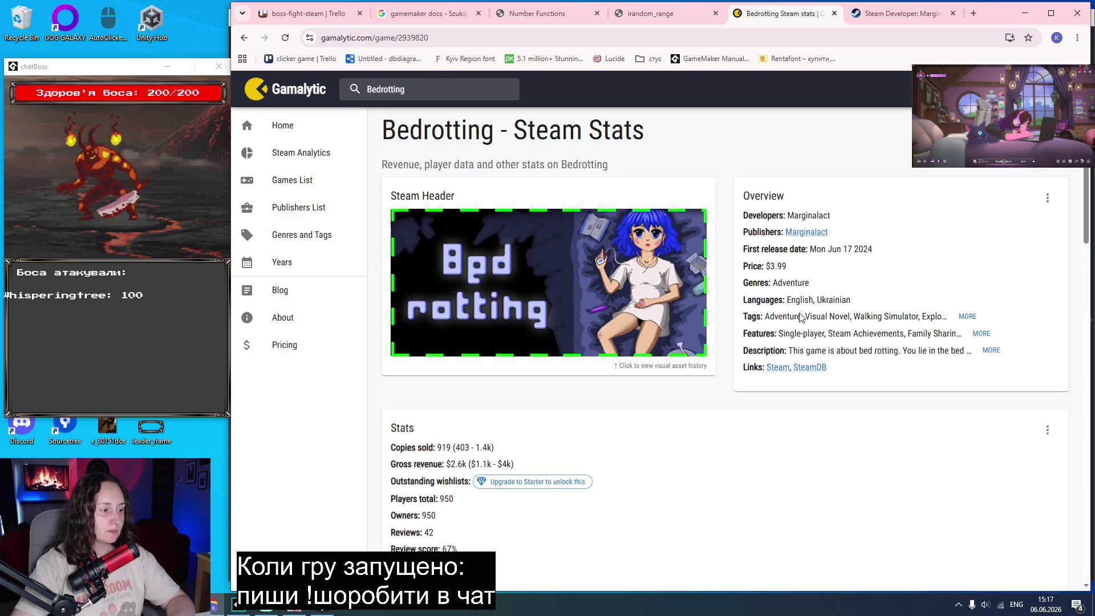
pyautogui.moveTo(450, 342)
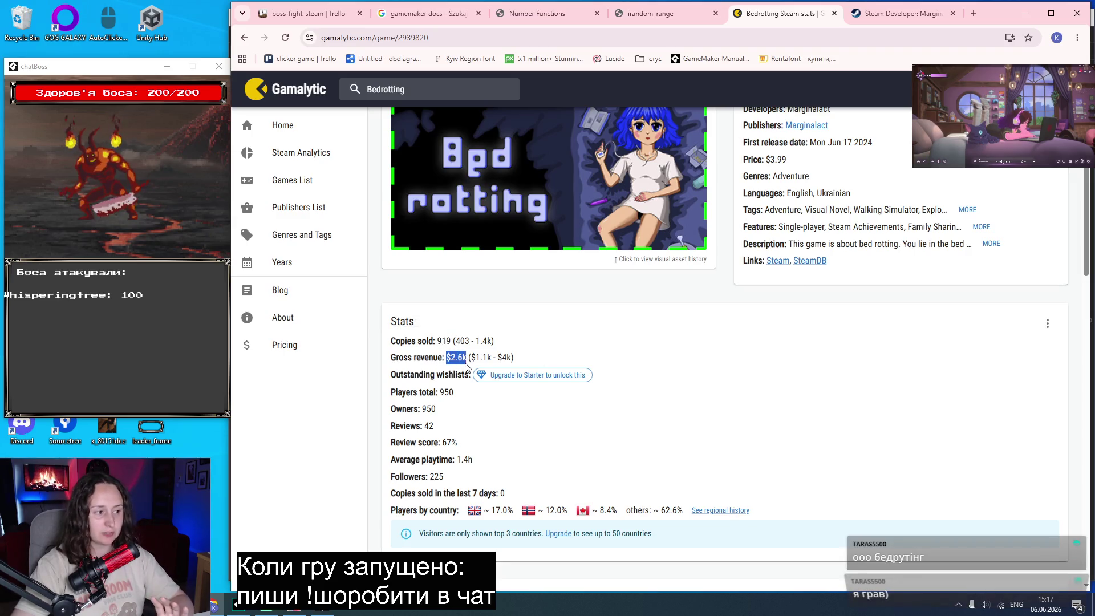
pyautogui.scroll(2, 720, 381)
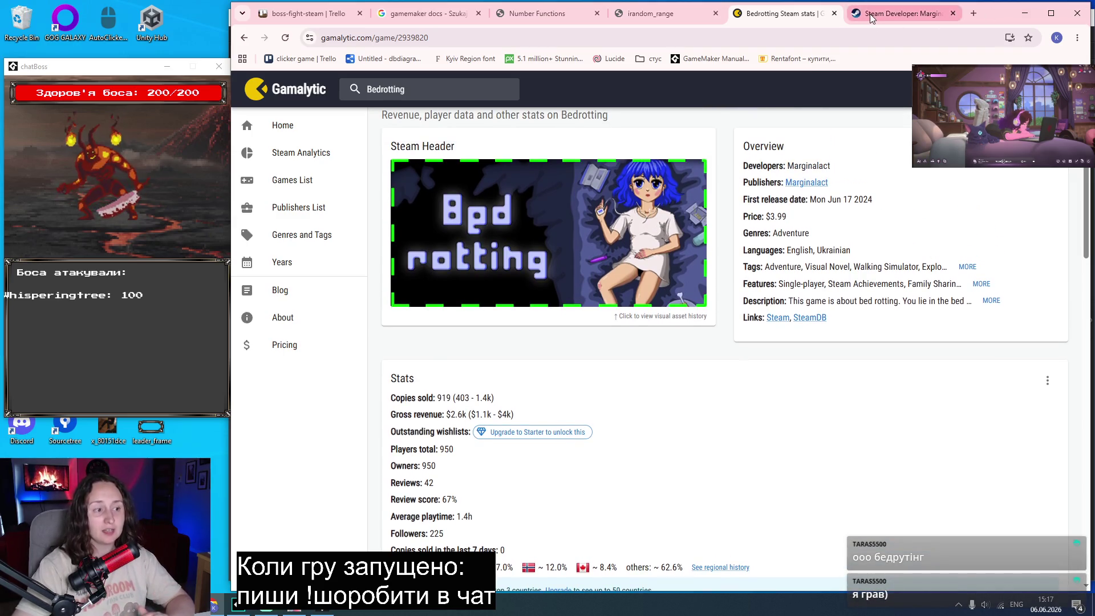
pyautogui.hotkey('ctrl', 'Tab')
pyautogui.scroll(-6, 1040, 320)
# Scroll through the developer's Steam games, then select both tabs and close them together.
pyautogui.scroll(-10, 1040, 320)
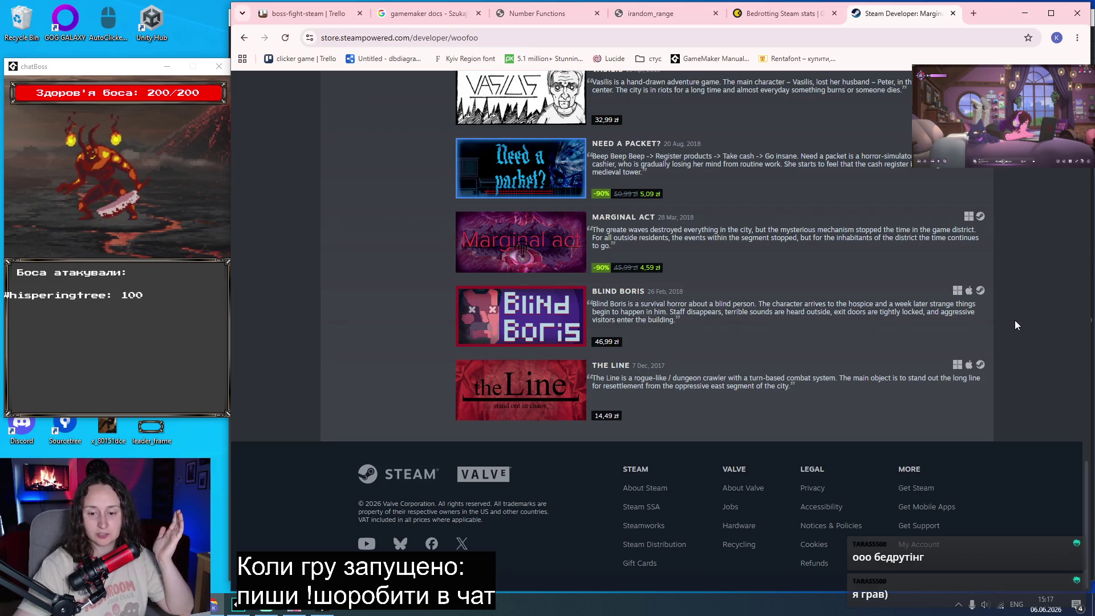
pyautogui.scroll(3, 1015, 320)
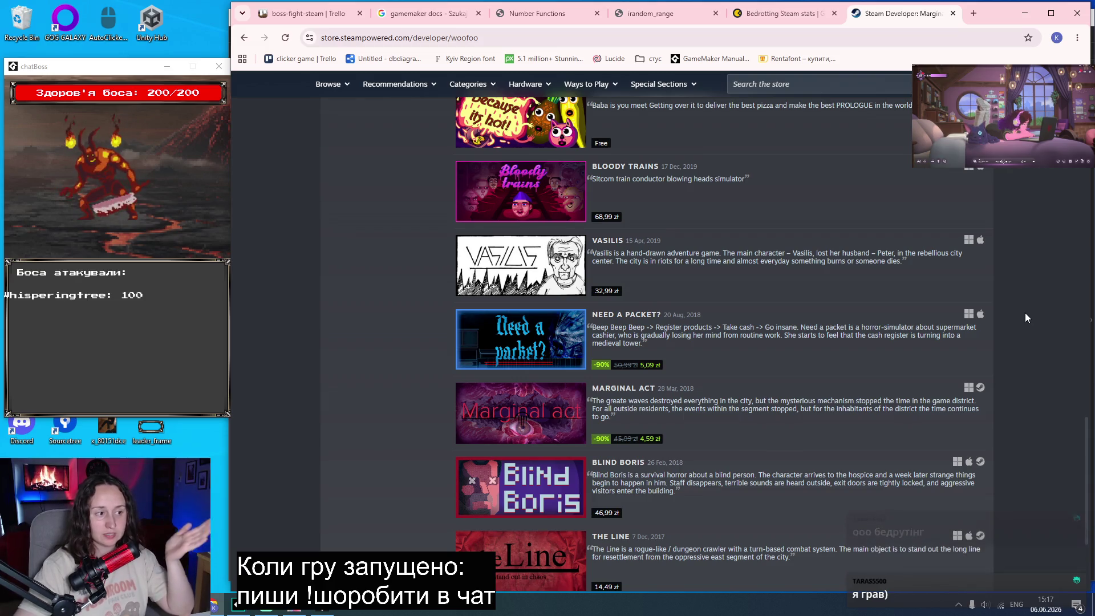
pyautogui.scroll(3, 1015, 325)
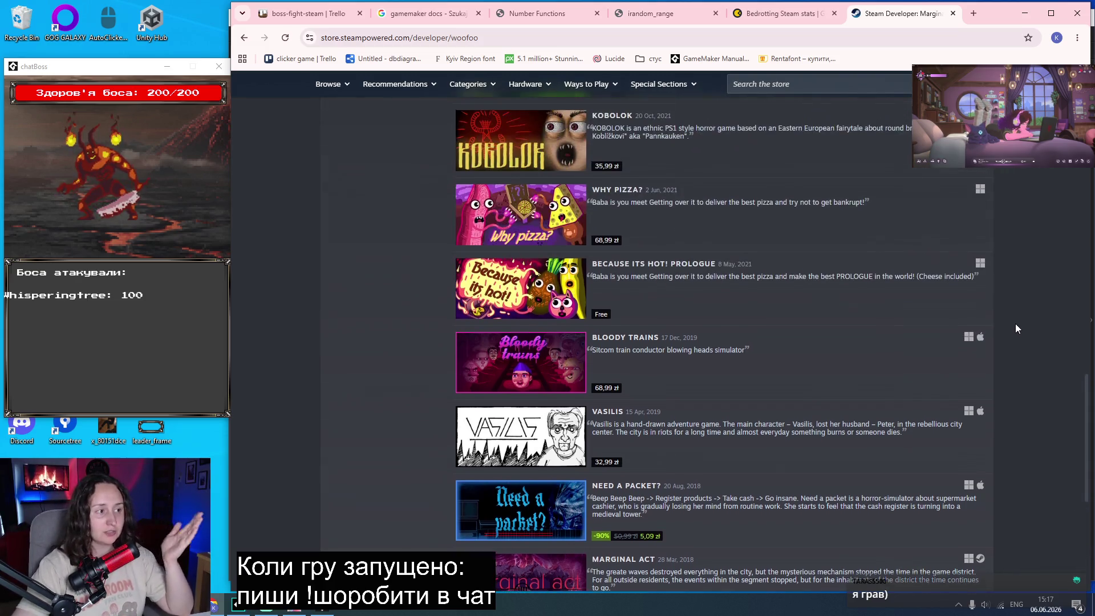
pyautogui.scroll(7, 1015, 328)
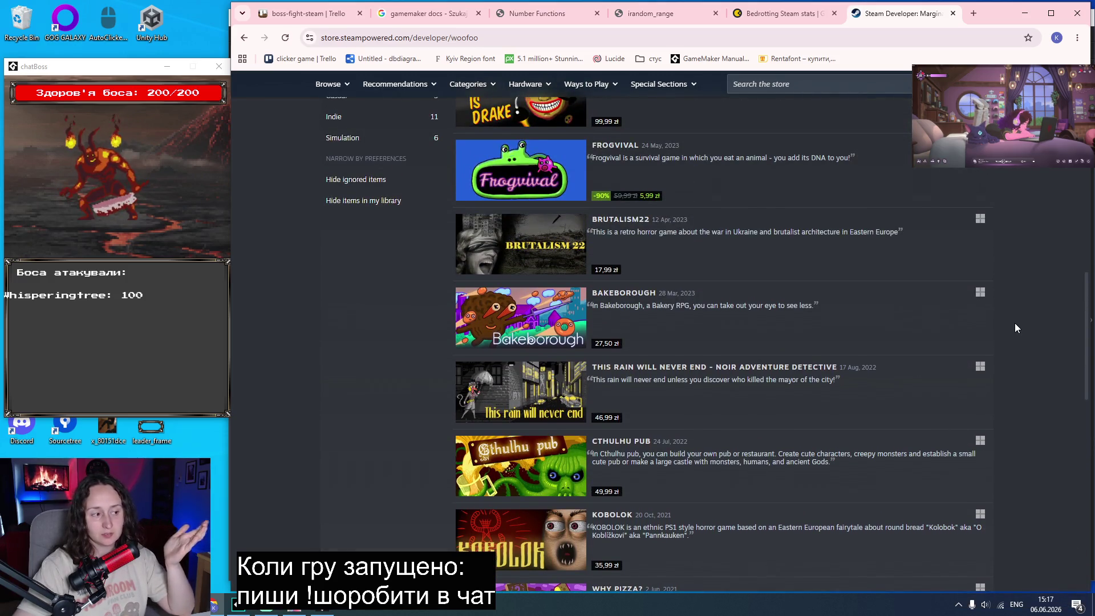
pyautogui.scroll(8, 1010, 322)
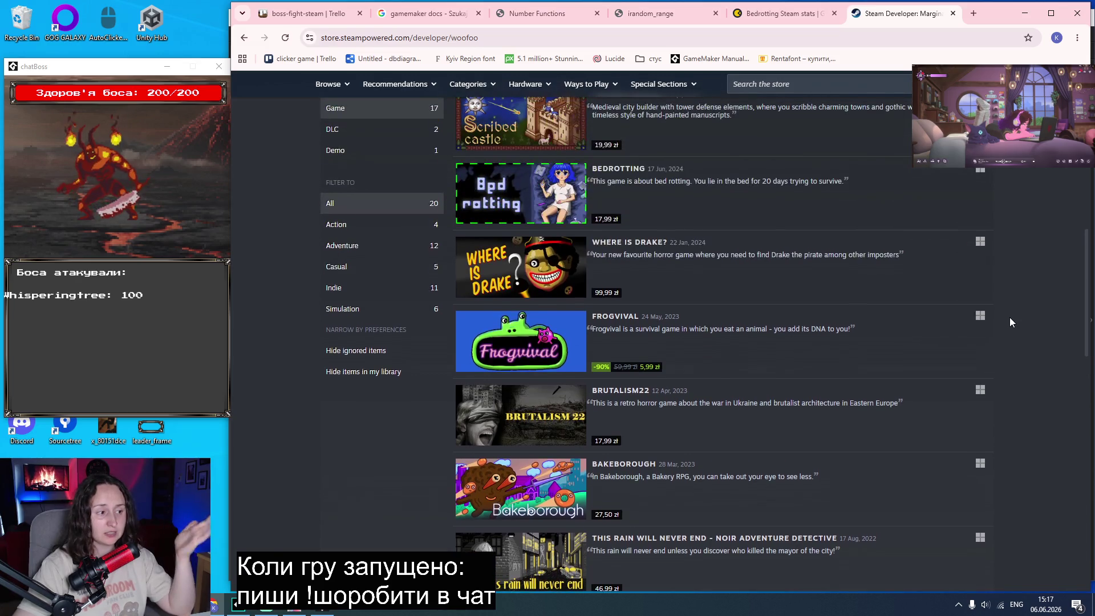
pyautogui.scroll(-2, 1006, 317)
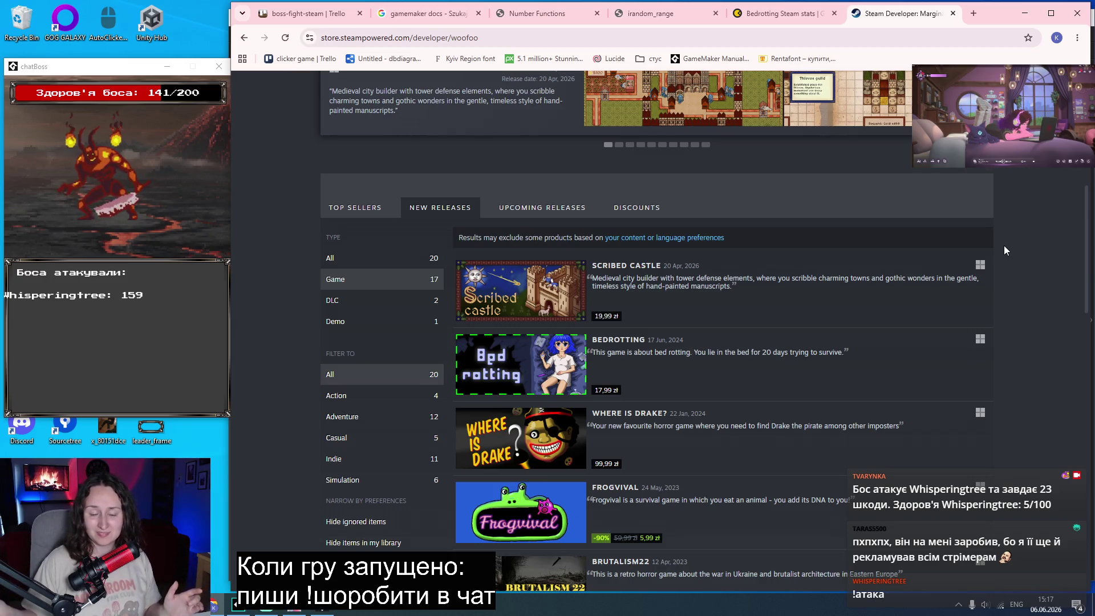
pyautogui.scroll(-10, 1035, 399)
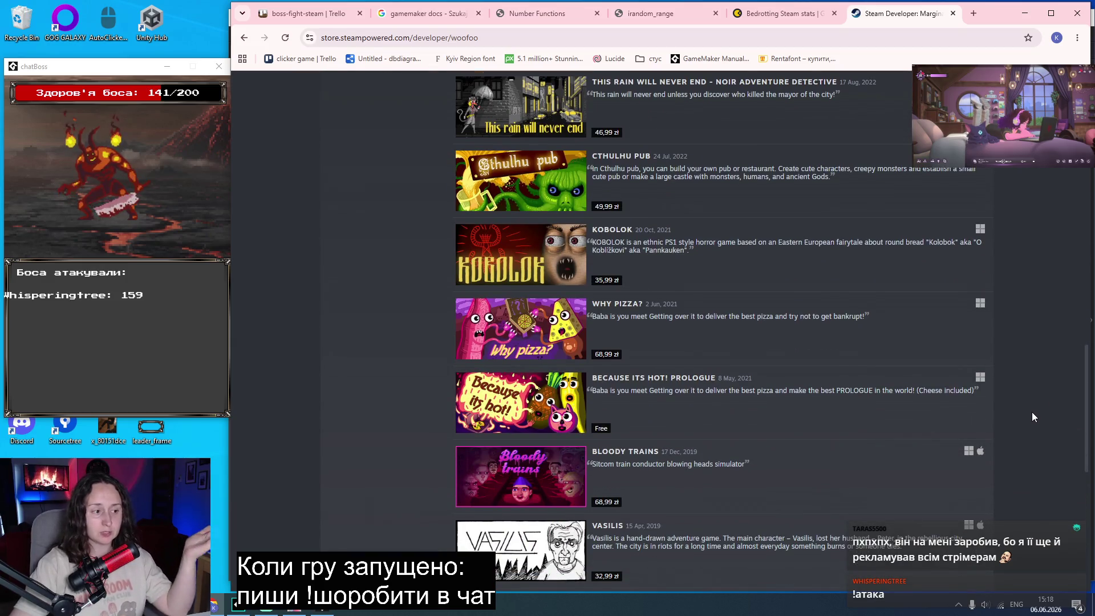
pyautogui.scroll(-8, 1031, 412)
pyautogui.scroll(4, 1028, 409)
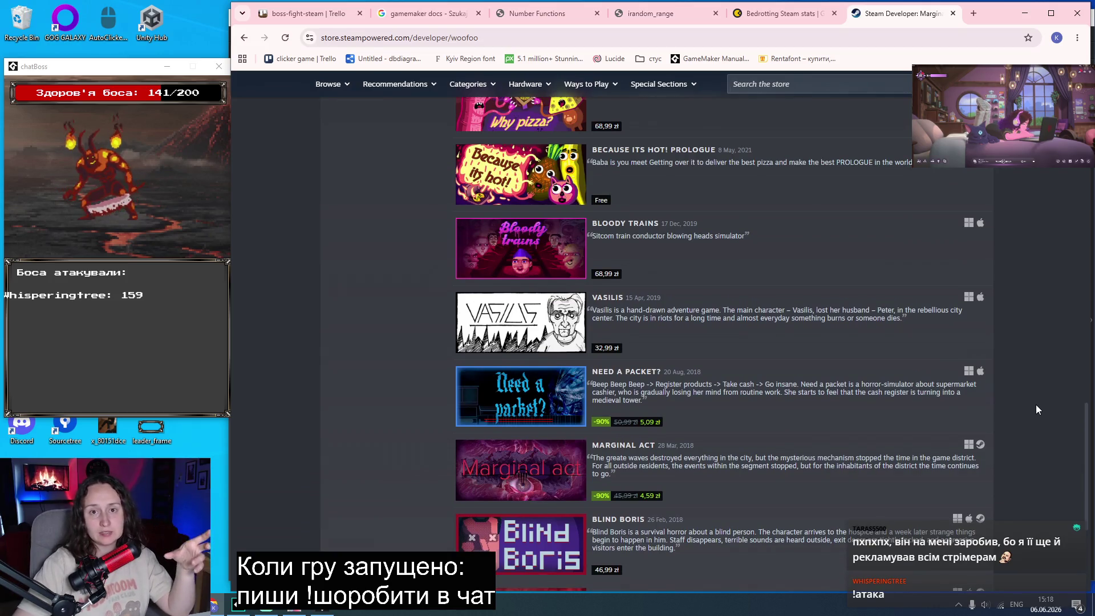
pyautogui.scroll(5, 1032, 408)
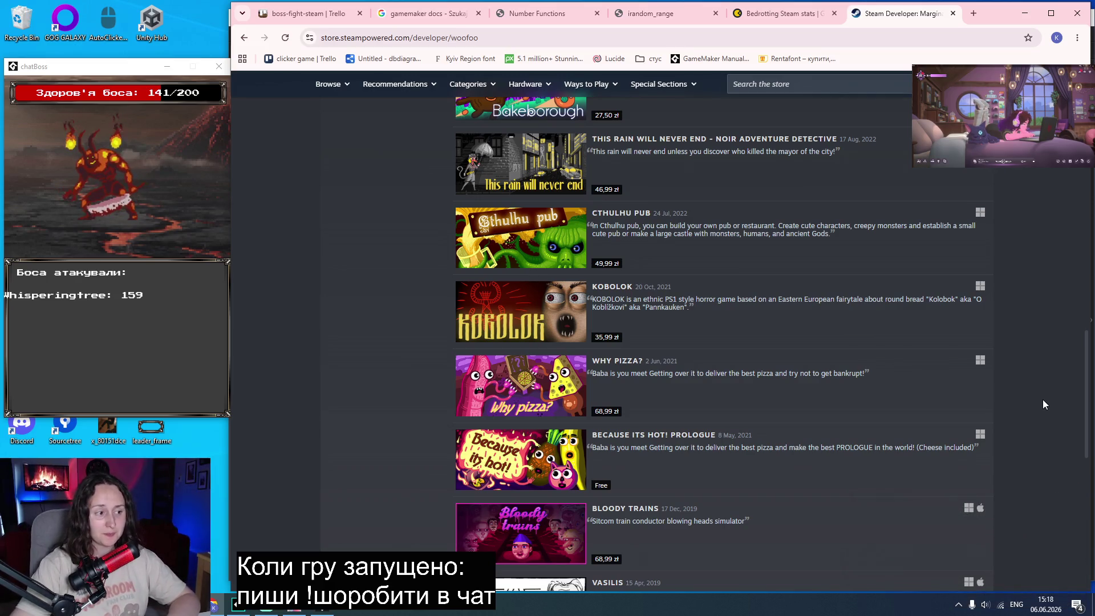
pyautogui.scroll(10, 1046, 392)
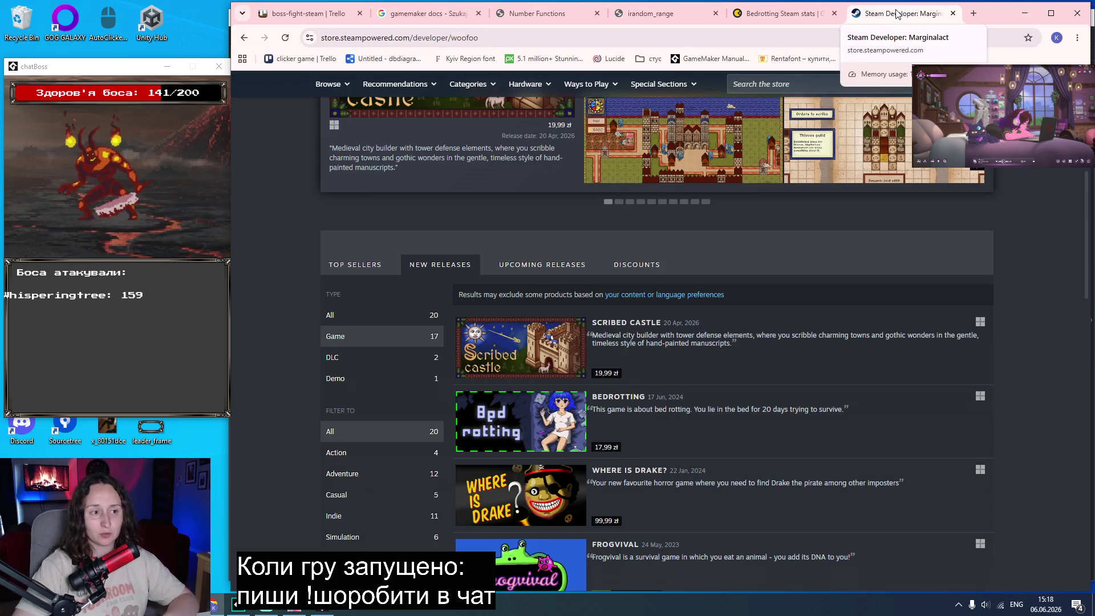
pyautogui.moveTo(912, 17); pyautogui.dragTo(824, 16)
pyautogui.hotkey('ctrl', 'w')
pyautogui.hotkey('ctrl', 'w')
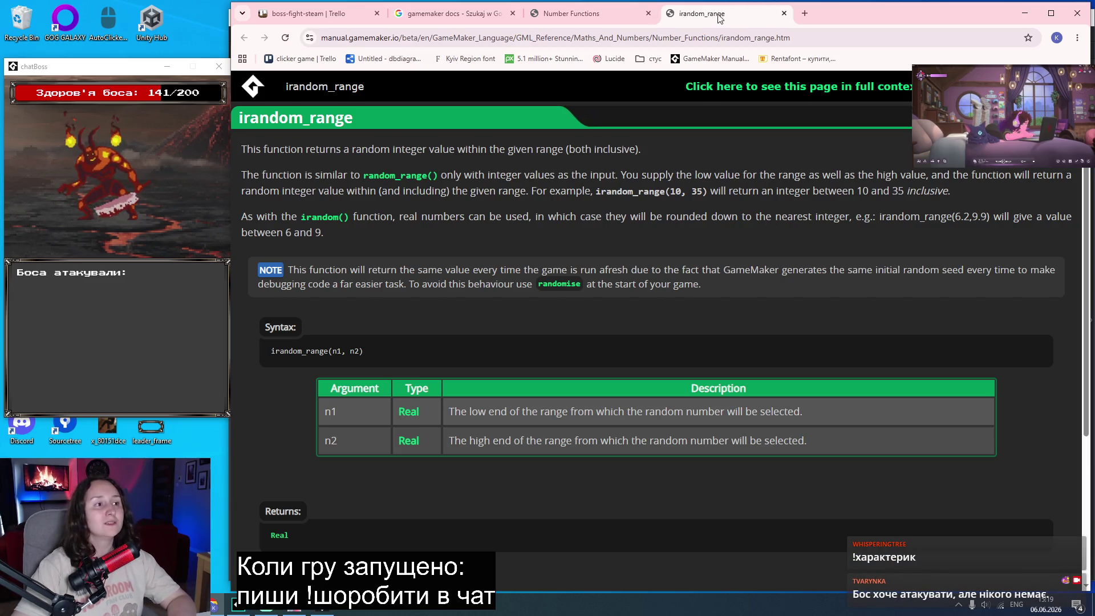
# Close the irandom_range and Number Functions manual tabs and return to GameMaker.
pyautogui.middleClick(689, 18)
pyautogui.hotkey('ctrl', 'w')
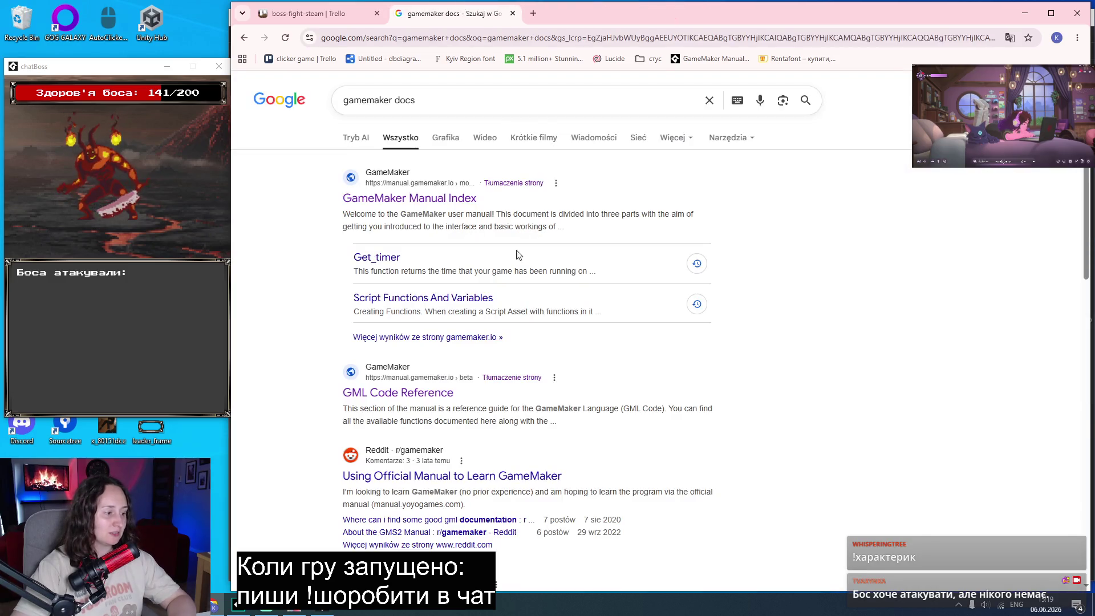
pyautogui.click(238, 606)
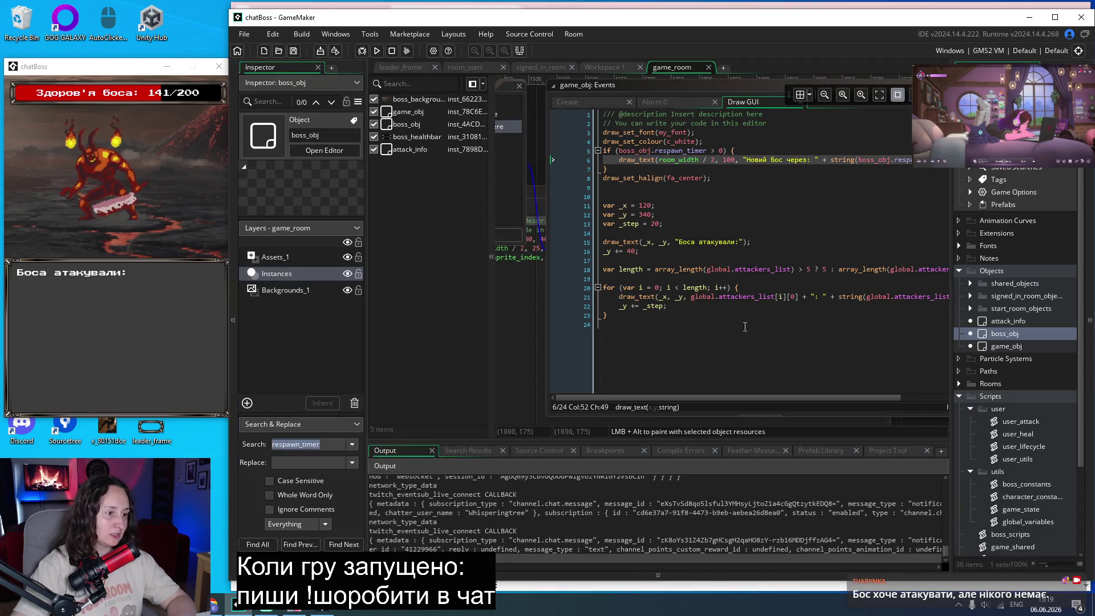
# Change line 6's draw_text y from 100 to 140 in game_obj's Draw GUI and save.
pyautogui.scroll(5, 531, 361)
pyautogui.hscroll(-5, 737, 122)
pyautogui.scroll(-2, 721, 137)
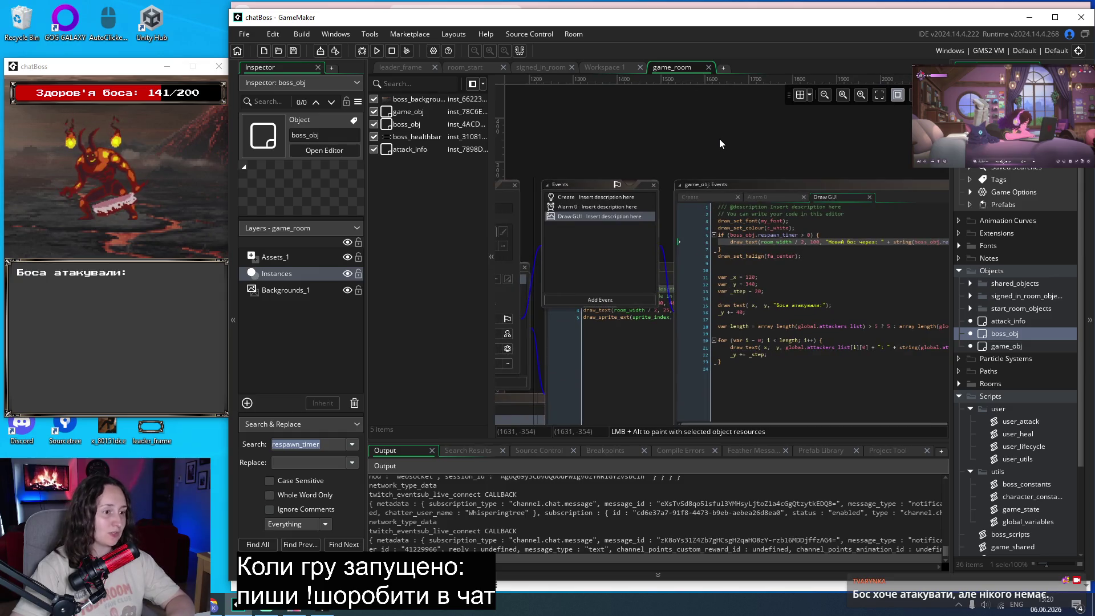
pyautogui.hscroll(5, 720, 139)
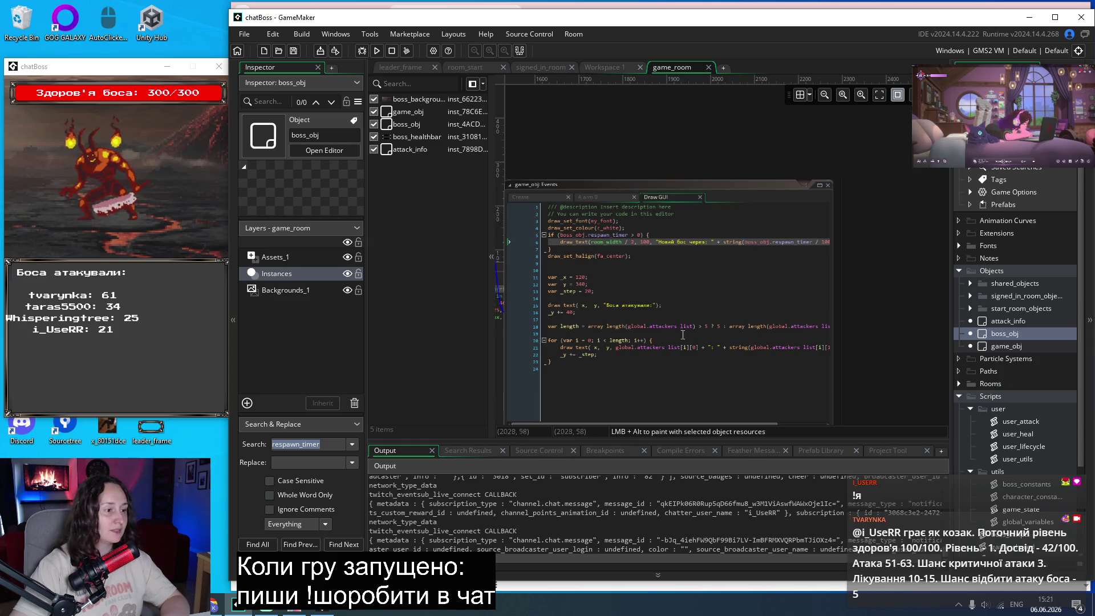
pyautogui.scroll(1, 654, 297)
pyautogui.scroll(1, 654, 296)
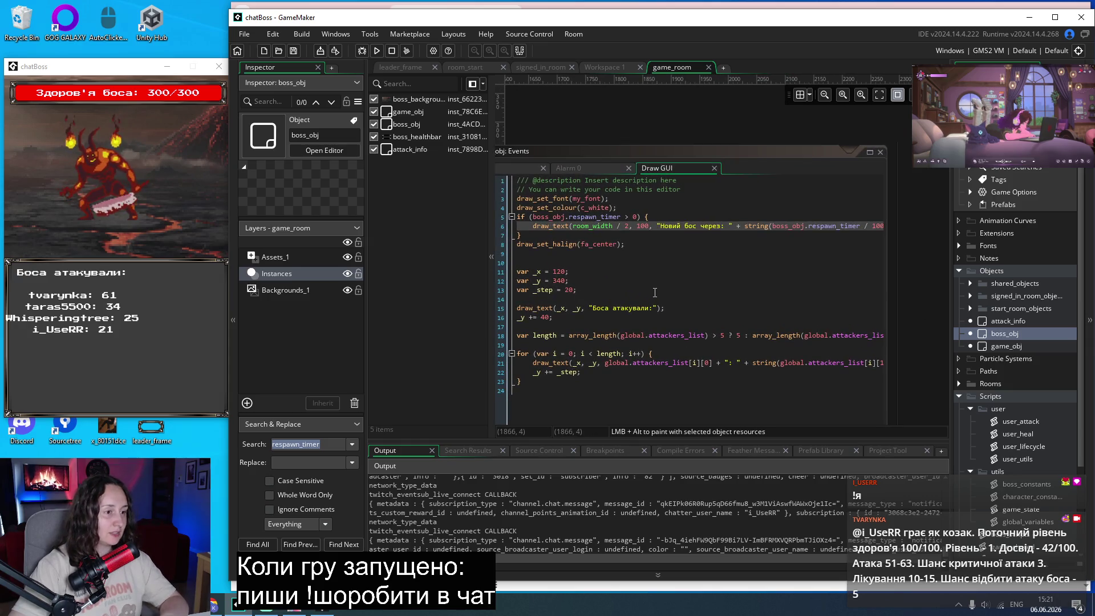
pyautogui.click(642, 226)
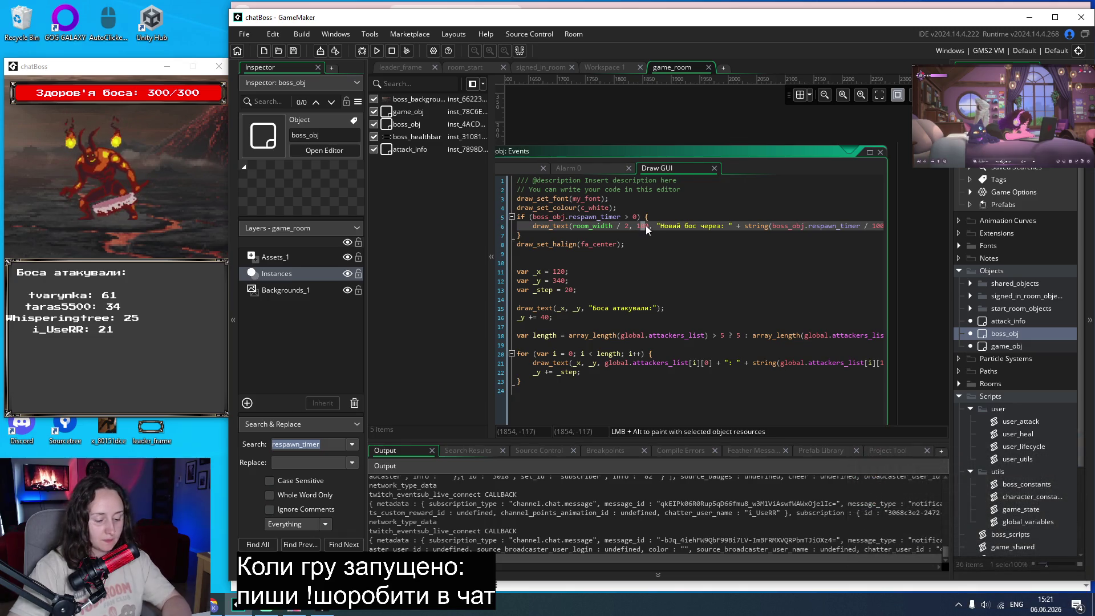
pyautogui.write('4')
pyautogui.hotkey('ctrl', 's')
pyautogui.hscroll(3, 691, 326)
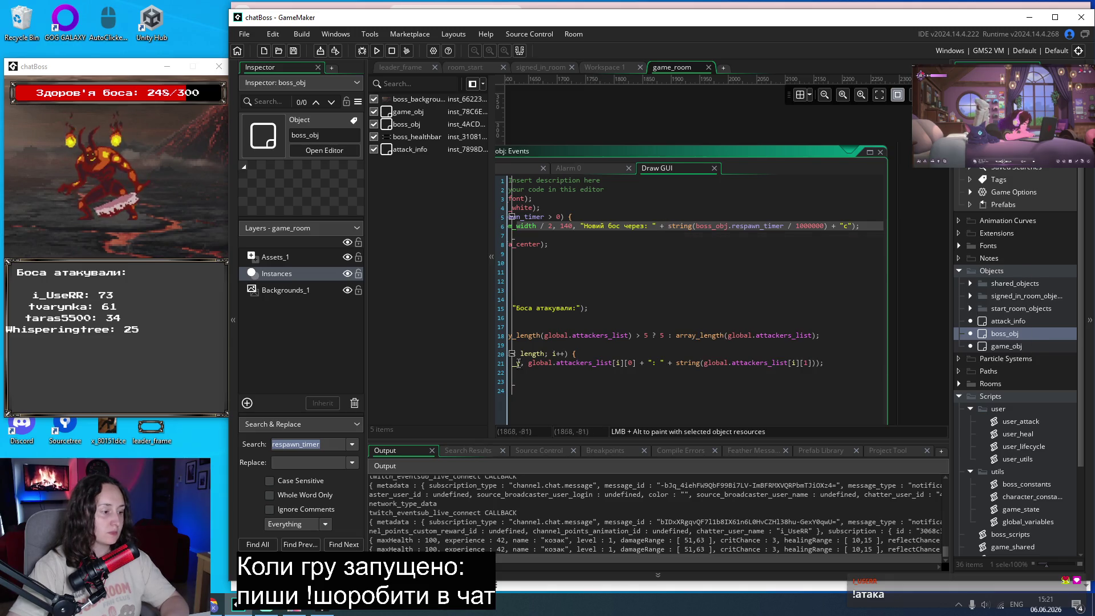
pyautogui.click(212, 610)
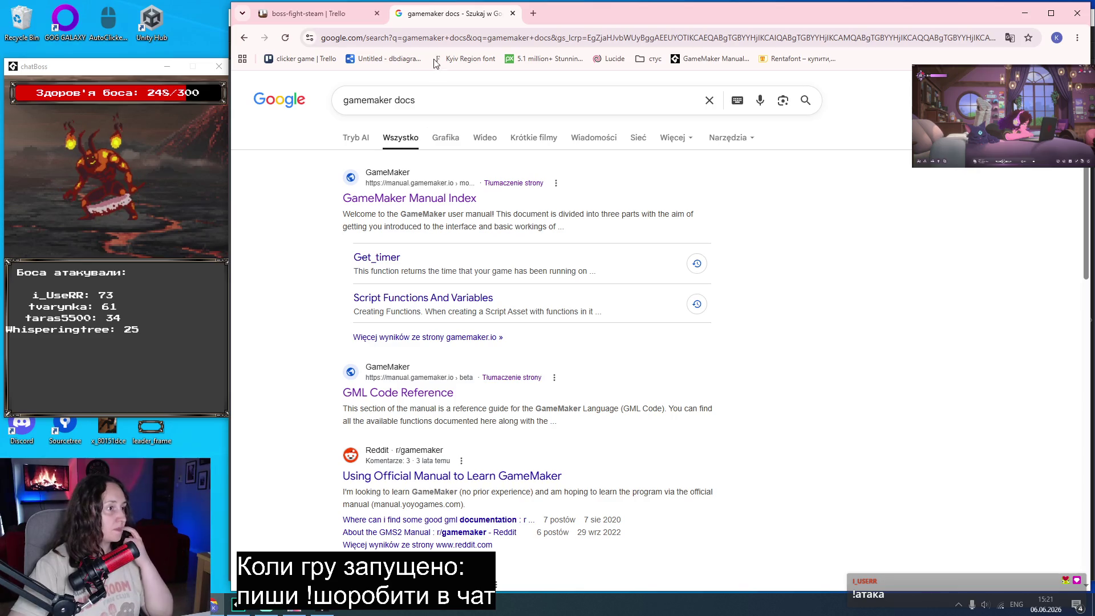
# Open the GameMaker Manual Index from the gamemaker docs results in a new tab.
pyautogui.click(451, 100)
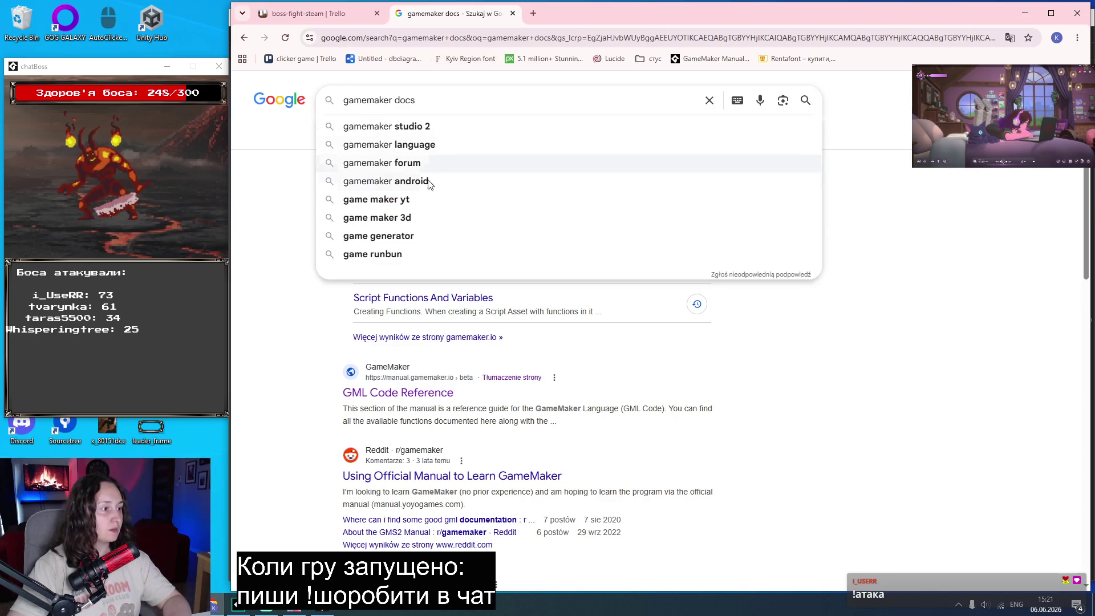
pyautogui.click(293, 313)
pyautogui.middleClick(436, 206)
pyautogui.click(567, 13)
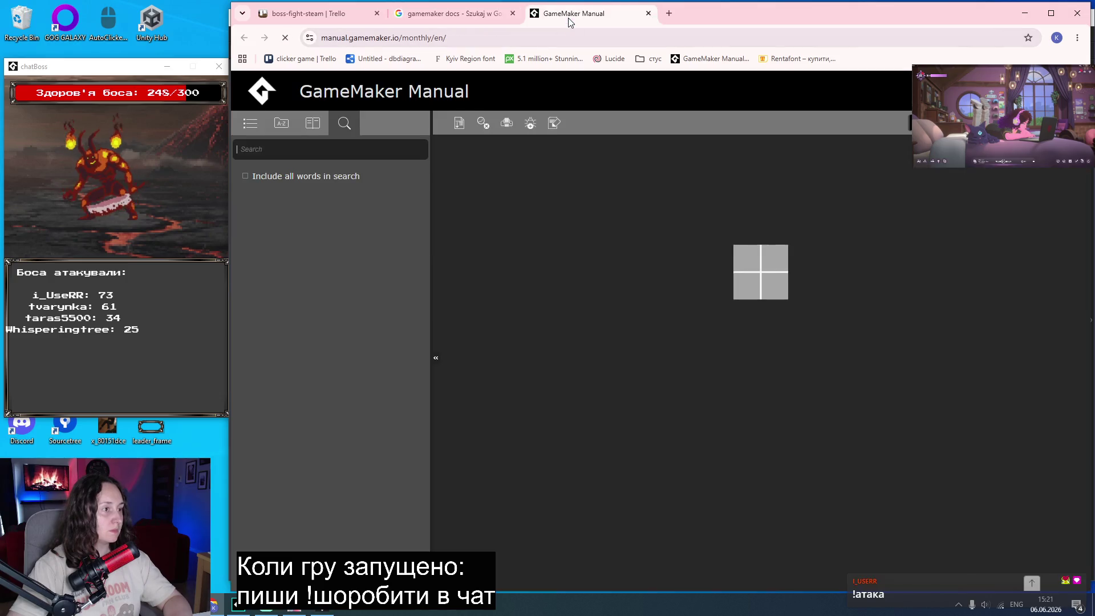
# Navigate GML Code Reference > Maths And Numbers > Number Functions down to Rounding and Truncating.
pyautogui.scroll(-5, 577, 345)
pyautogui.click(531, 412)
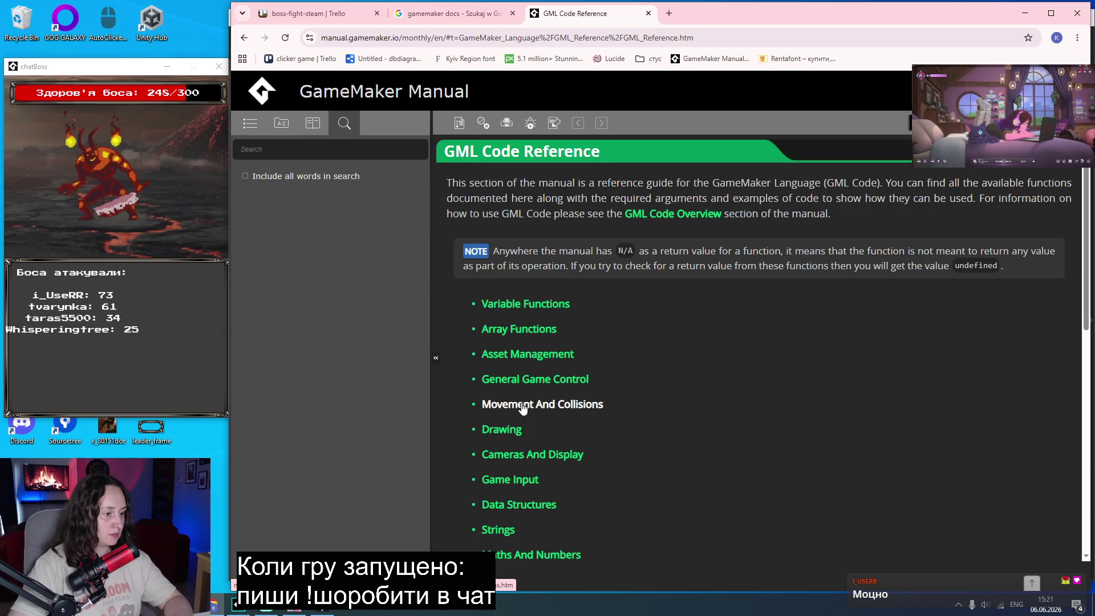
pyautogui.scroll(-1, 571, 331)
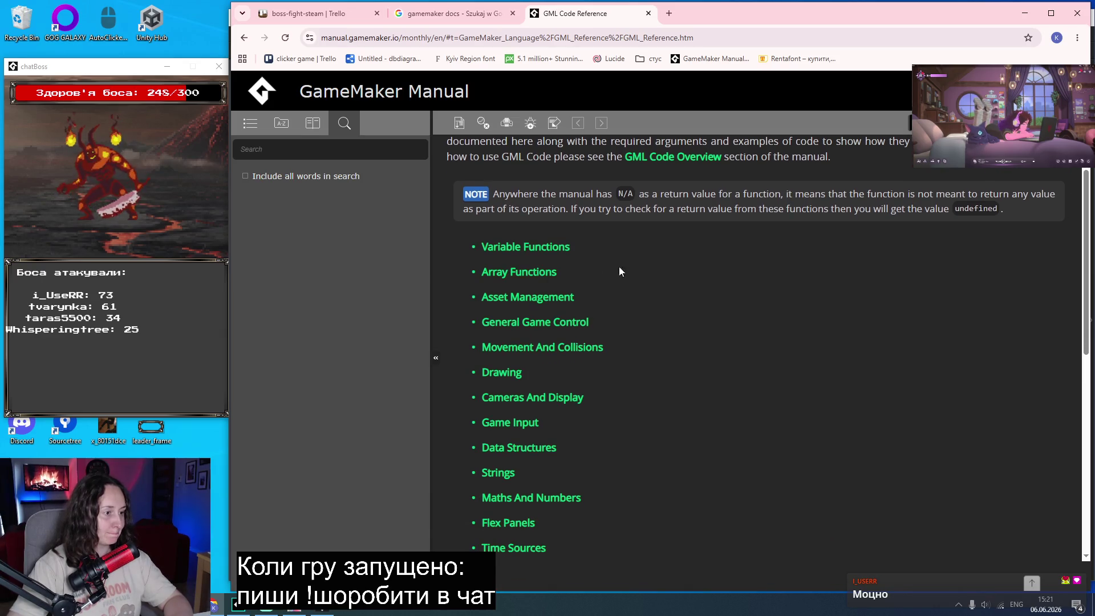
pyautogui.scroll(-2, 725, 278)
pyautogui.click(541, 383)
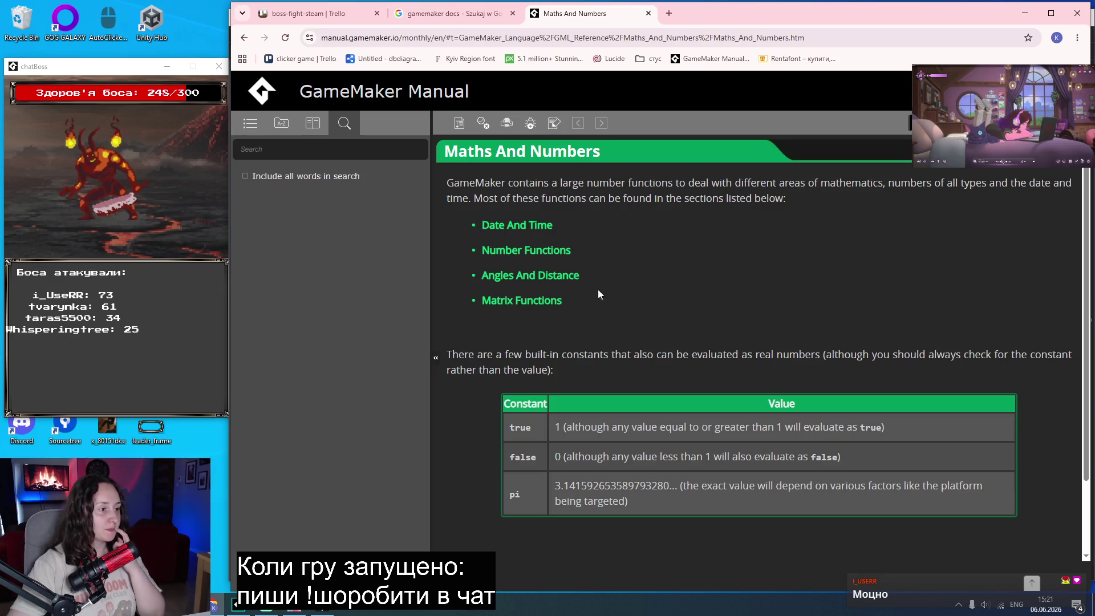
pyautogui.click(537, 255)
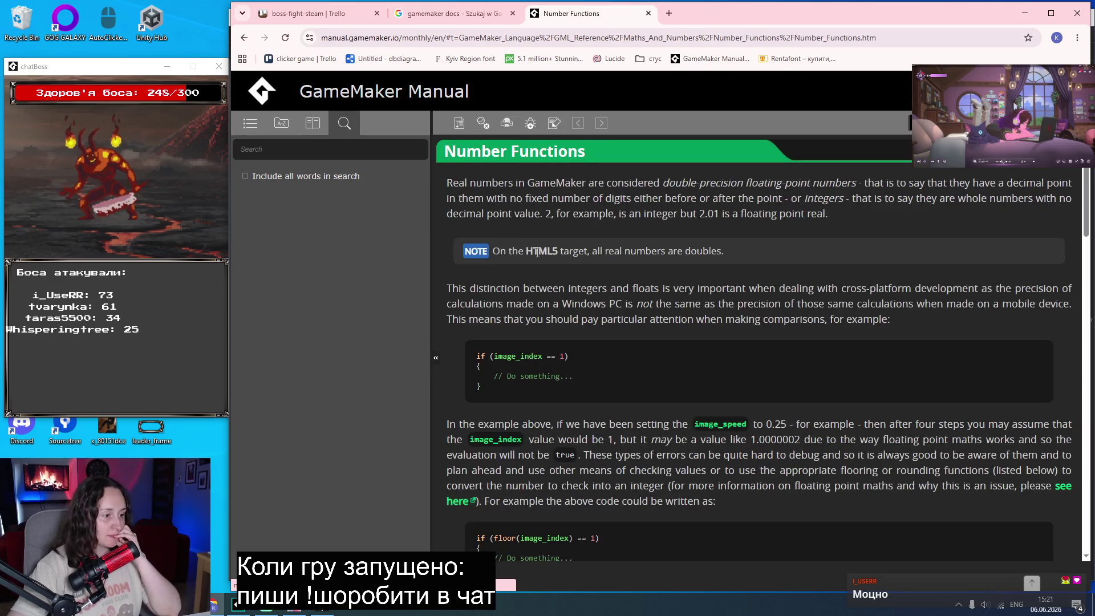
pyautogui.scroll(-9, 796, 265)
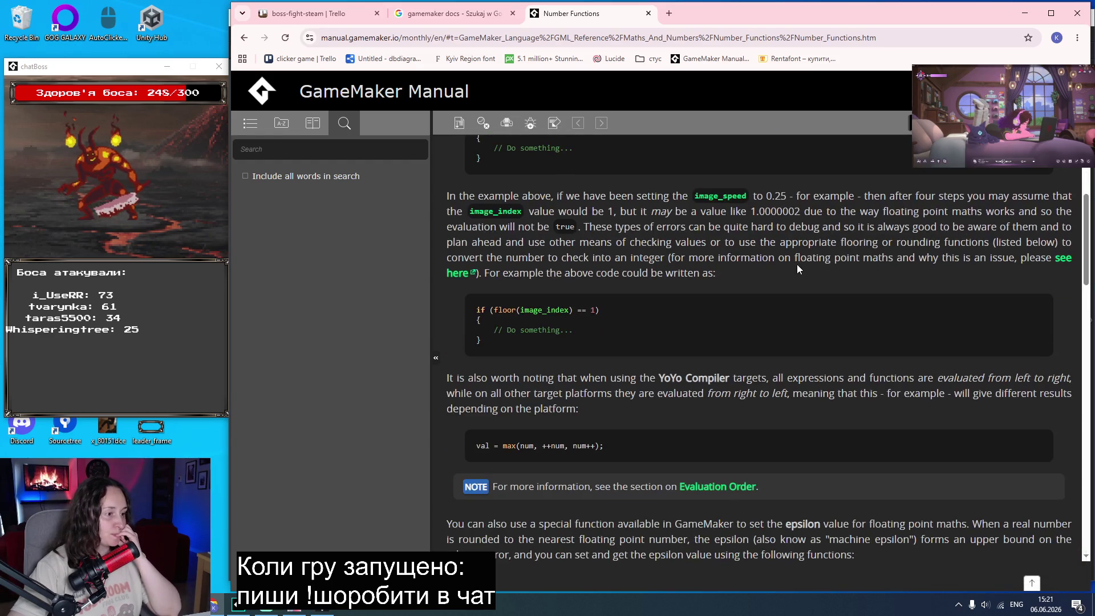
pyautogui.scroll(-3, 797, 264)
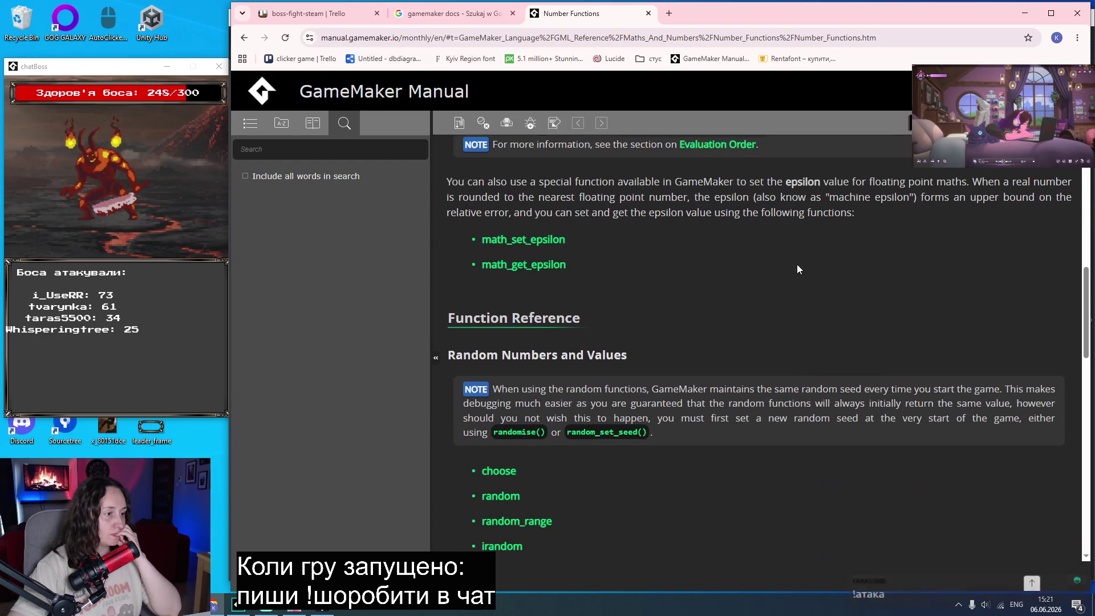
pyautogui.scroll(-2, 796, 265)
pyautogui.scroll(-5, 798, 267)
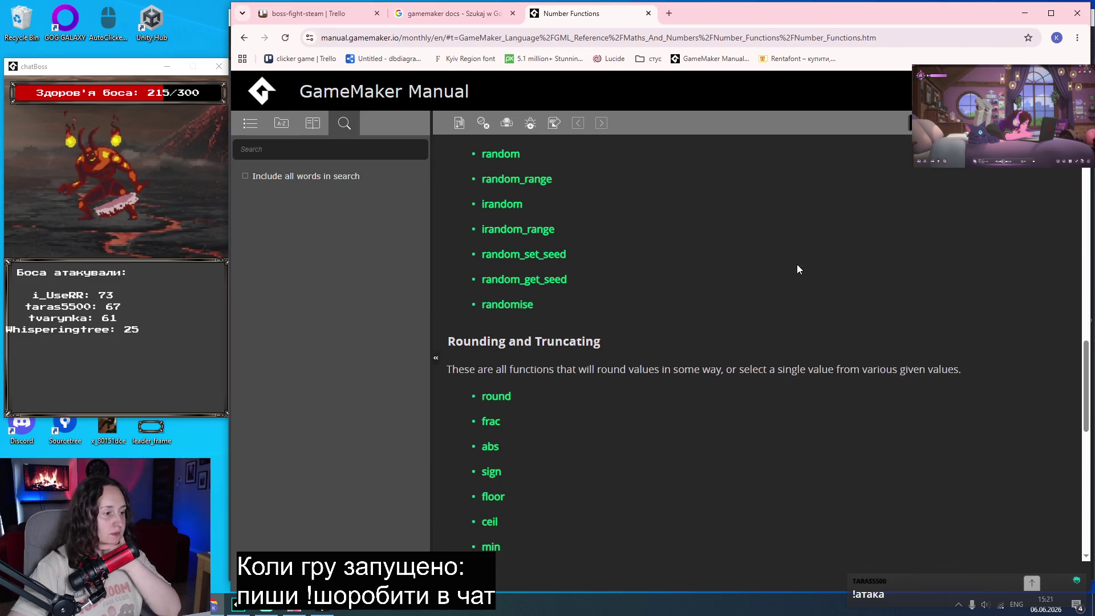
pyautogui.scroll(-1, 796, 265)
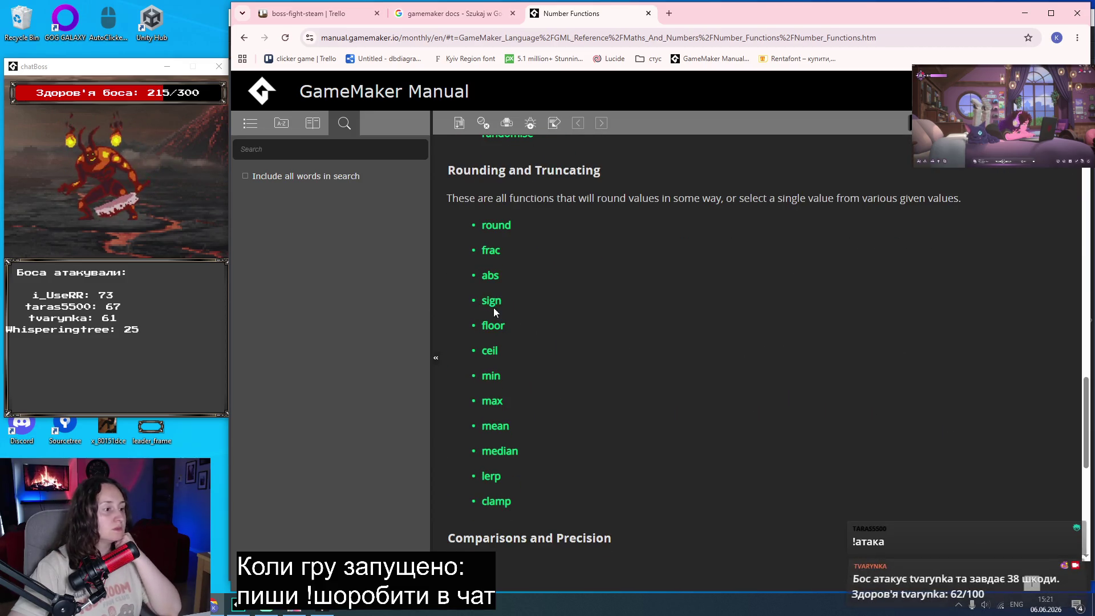
pyautogui.scroll(-2, 544, 399)
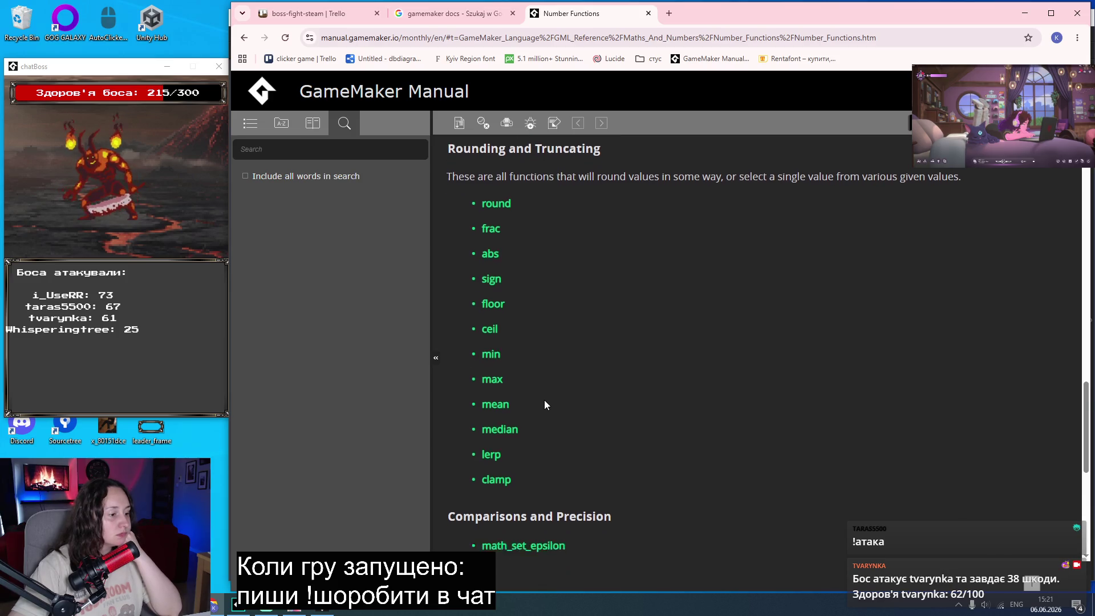
pyautogui.scroll(2, 544, 400)
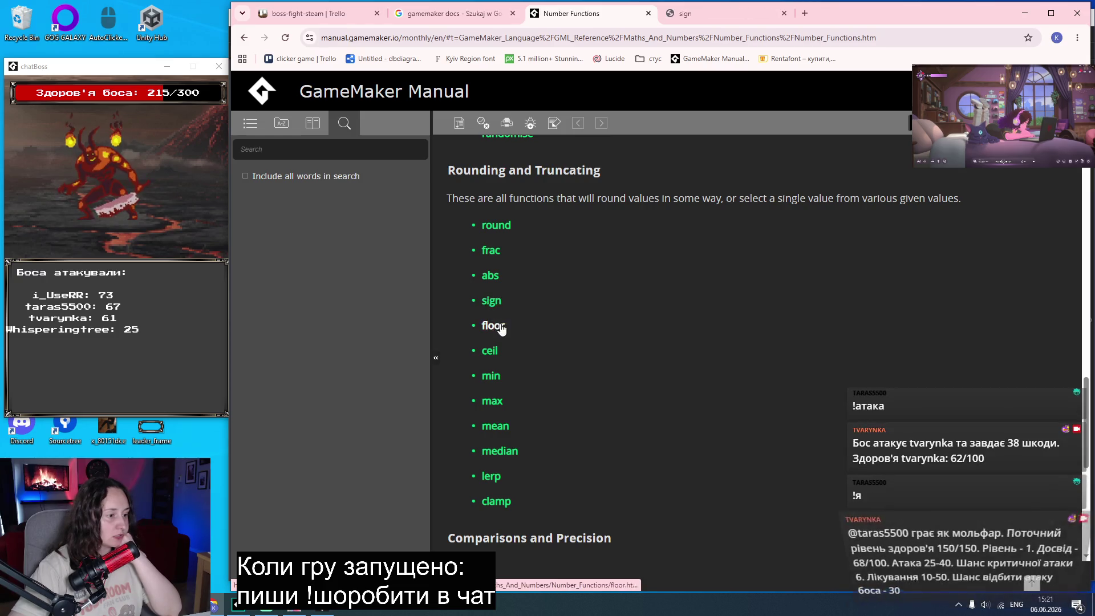
# Read the sign, lerp and clamp manual pages, closing each tab afterwards.
pyautogui.click(702, 15)
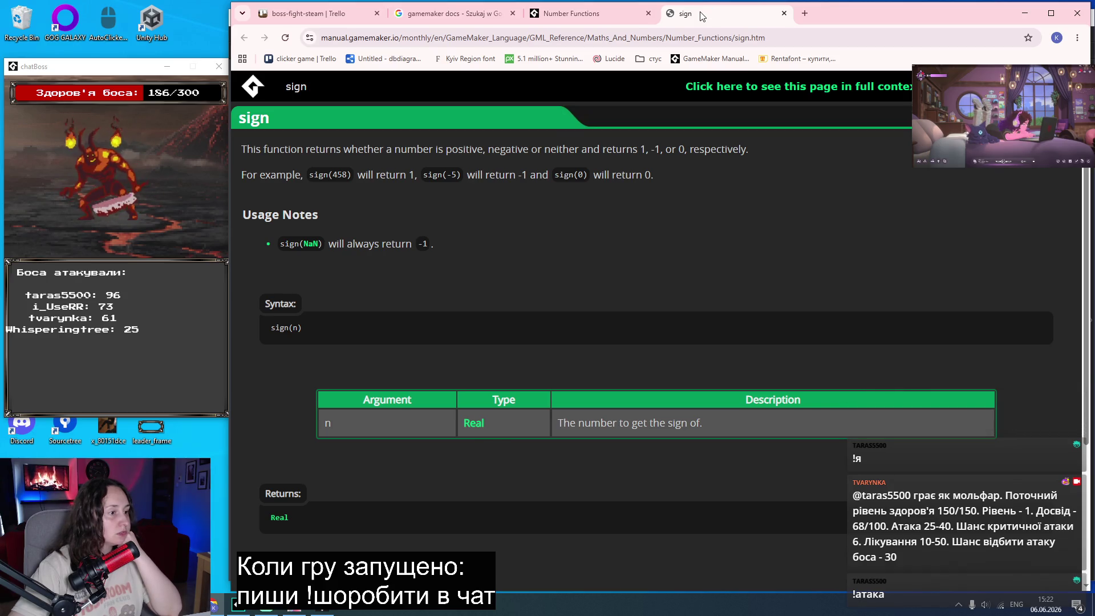
pyautogui.middleClick(702, 15)
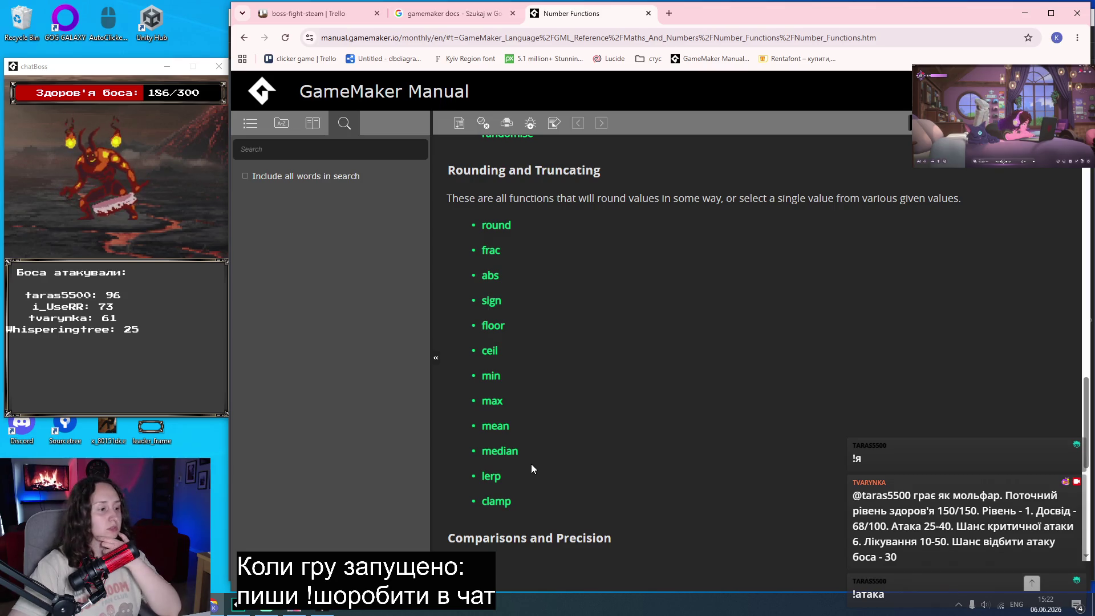
pyautogui.middleClick(491, 476)
pyautogui.middleClick(496, 501)
pyautogui.click(724, 13)
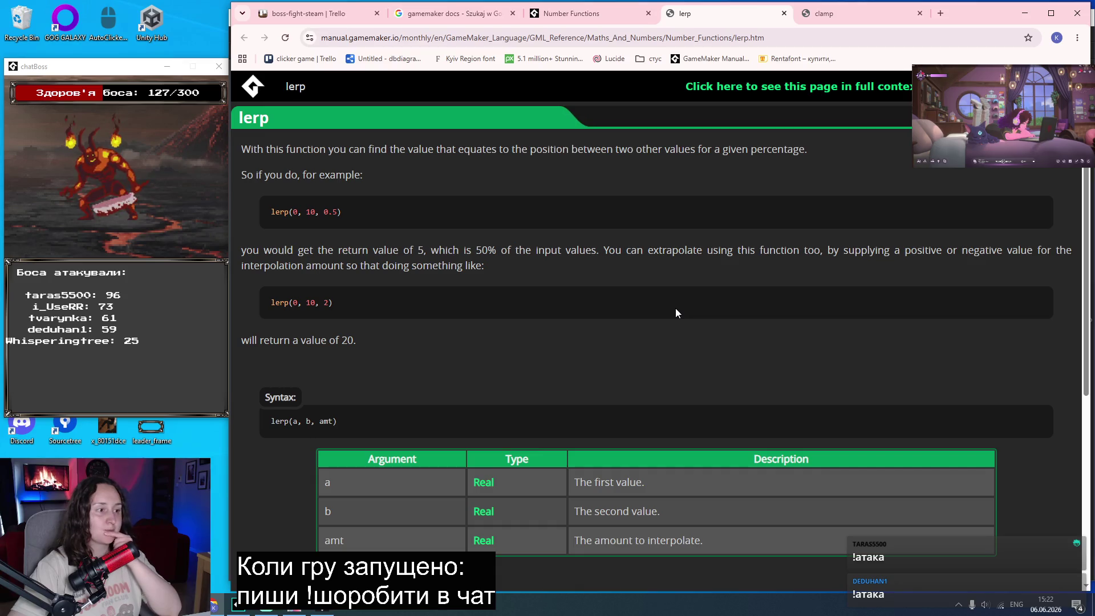
pyautogui.middleClick(723, 22)
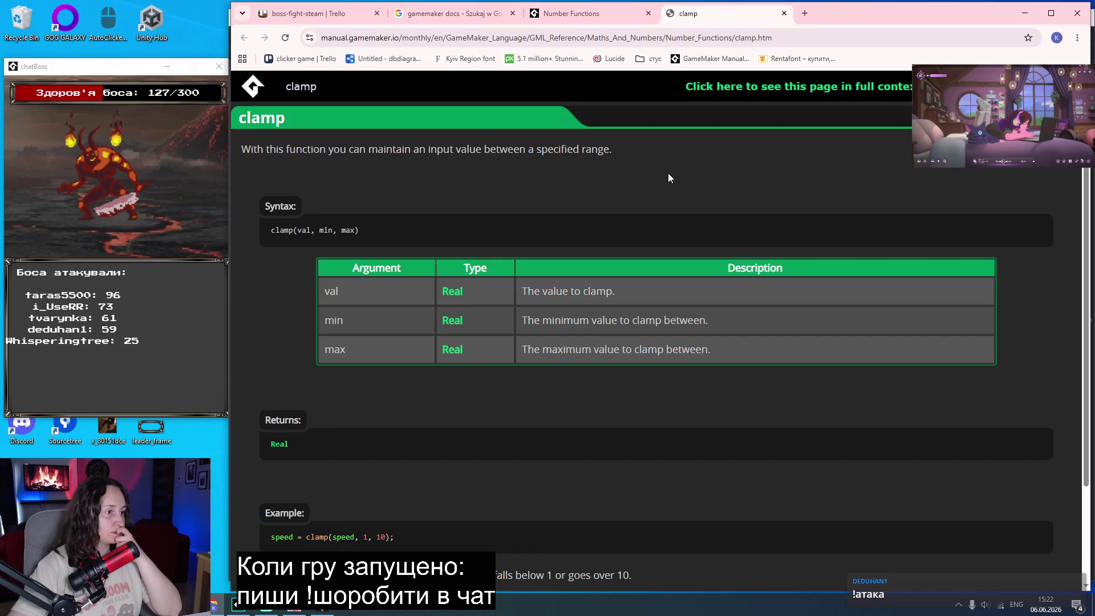
pyautogui.middleClick(731, 18)
# Open the round function page in a new tab, scroll to its example, then return to the countdown code.
pyautogui.middleClick(506, 231)
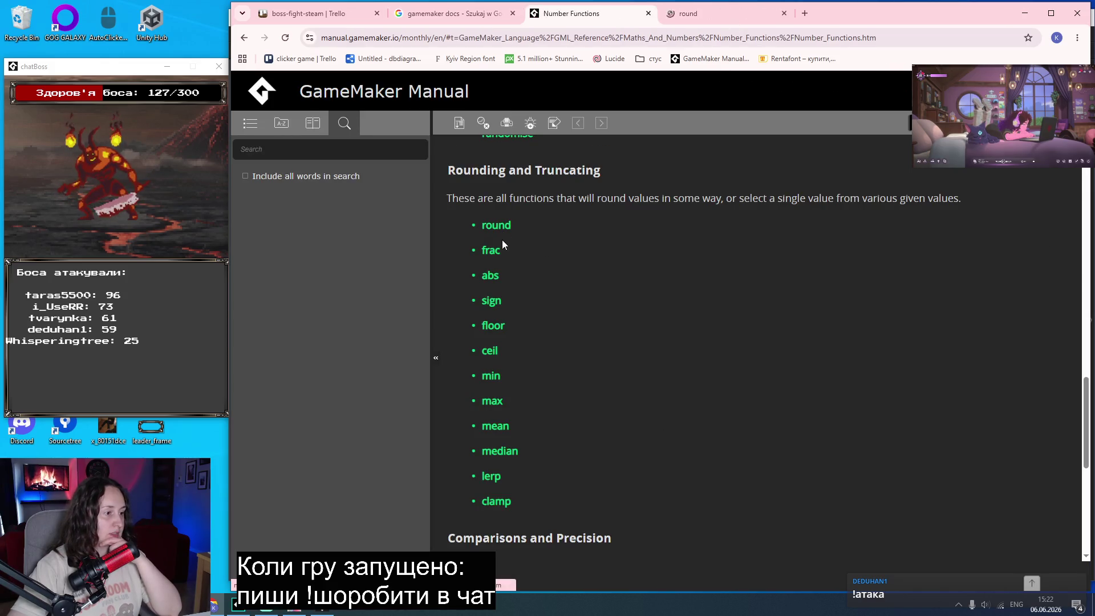
pyautogui.click(725, 14)
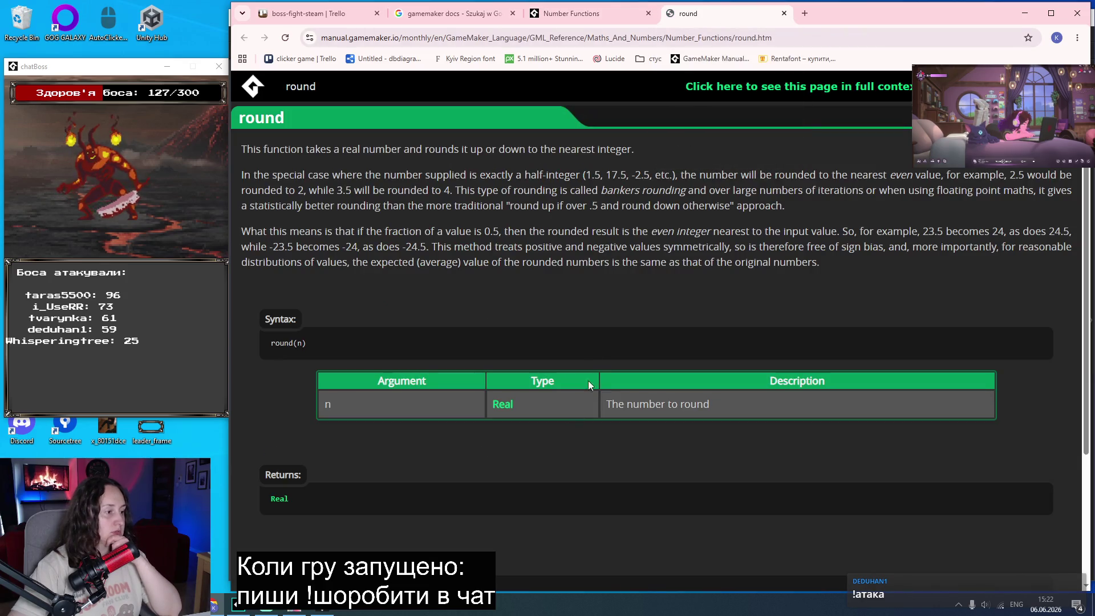
pyautogui.scroll(-2, 551, 297)
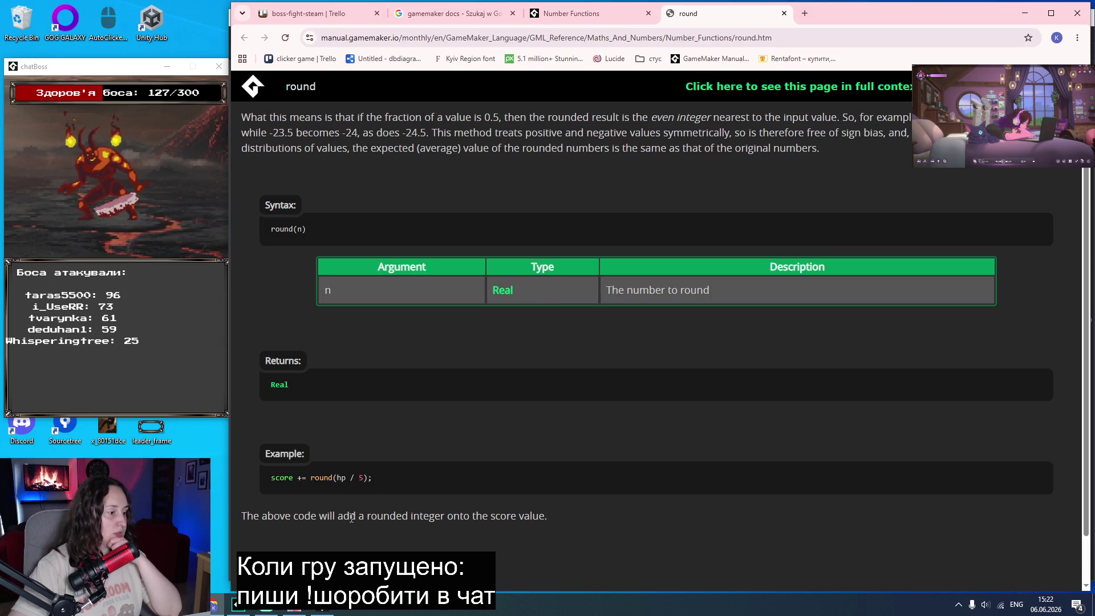
pyautogui.click(244, 611)
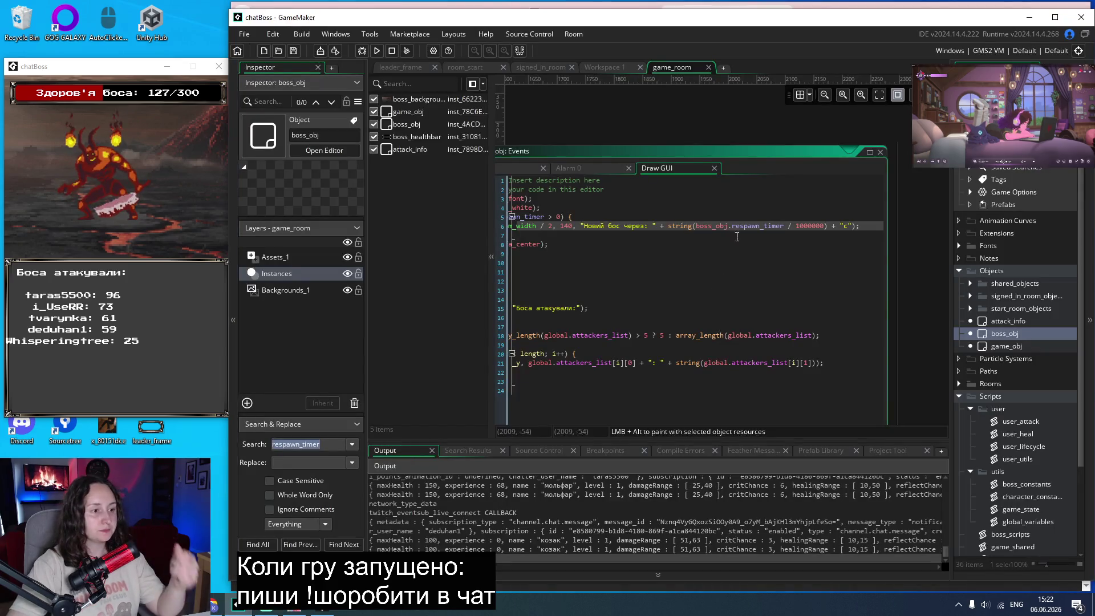
# Insert round() into the countdown string call, save, and test-run the boss fight.
pyautogui.click(693, 226)
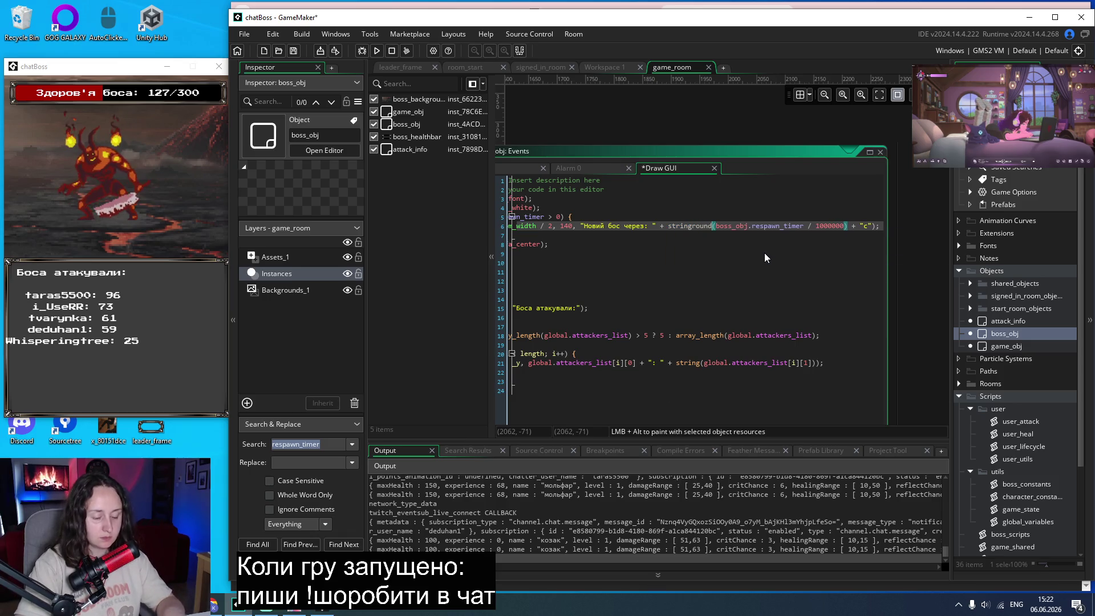
pyautogui.write('round(')
pyautogui.write(')')
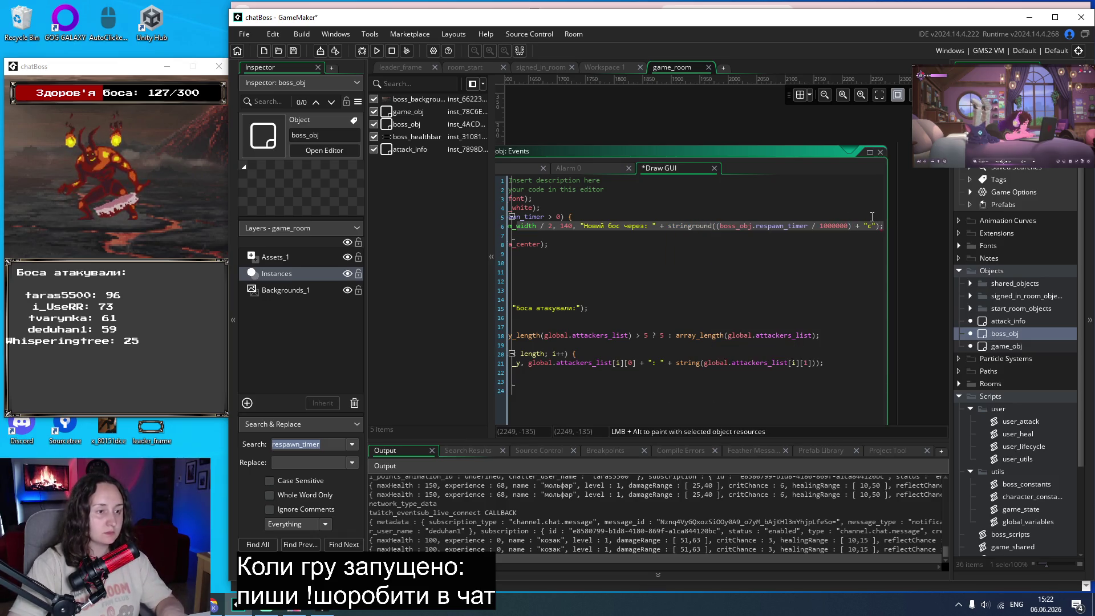
pyautogui.hotkey('ctrl', 's')
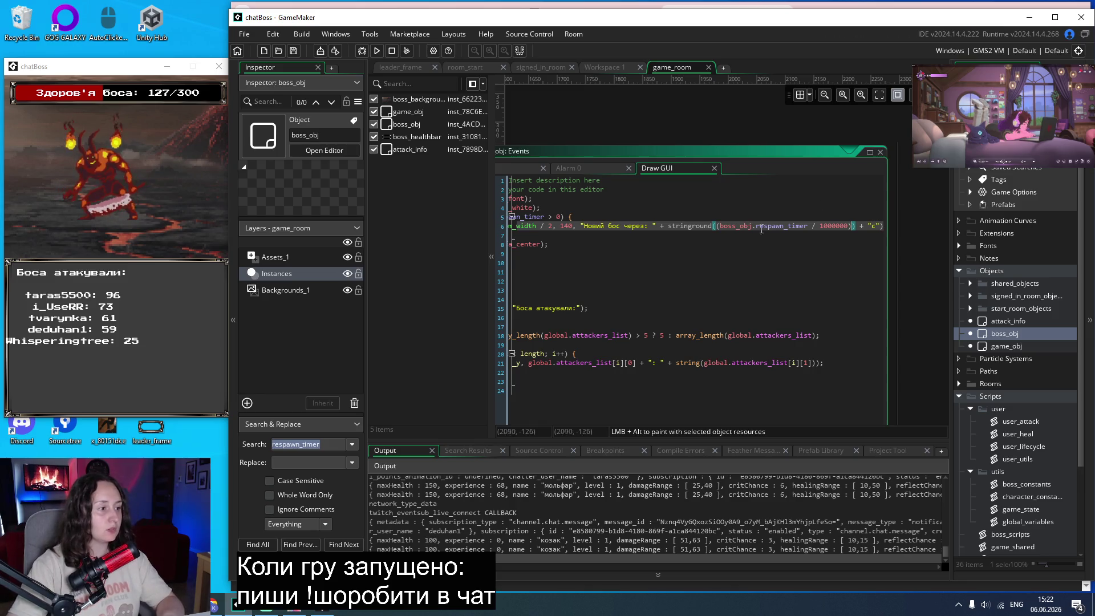
pyautogui.click(376, 53)
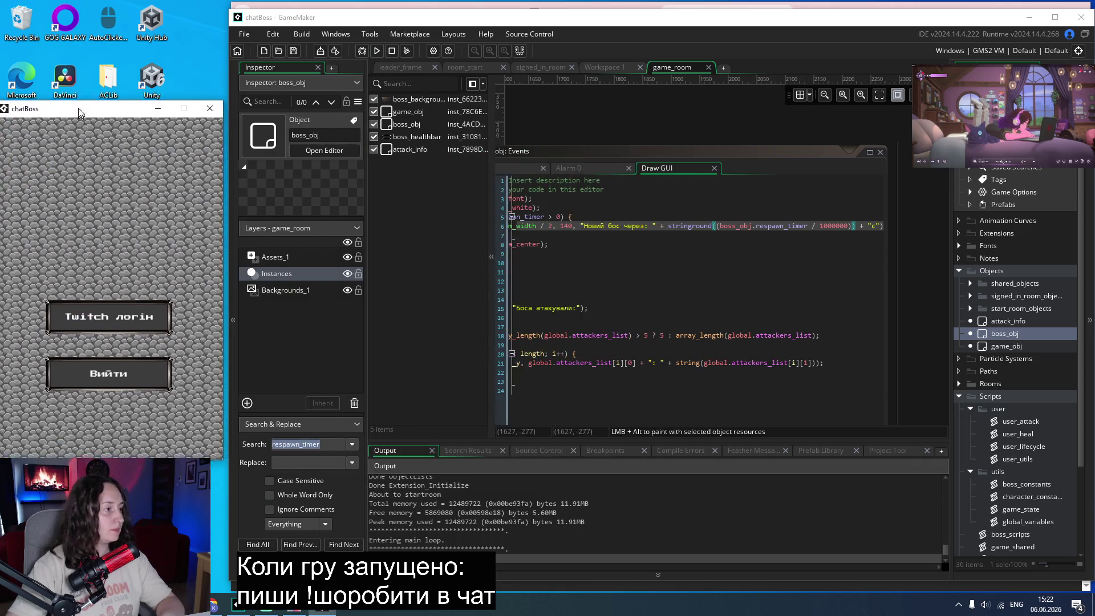
pyautogui.click(97, 265)
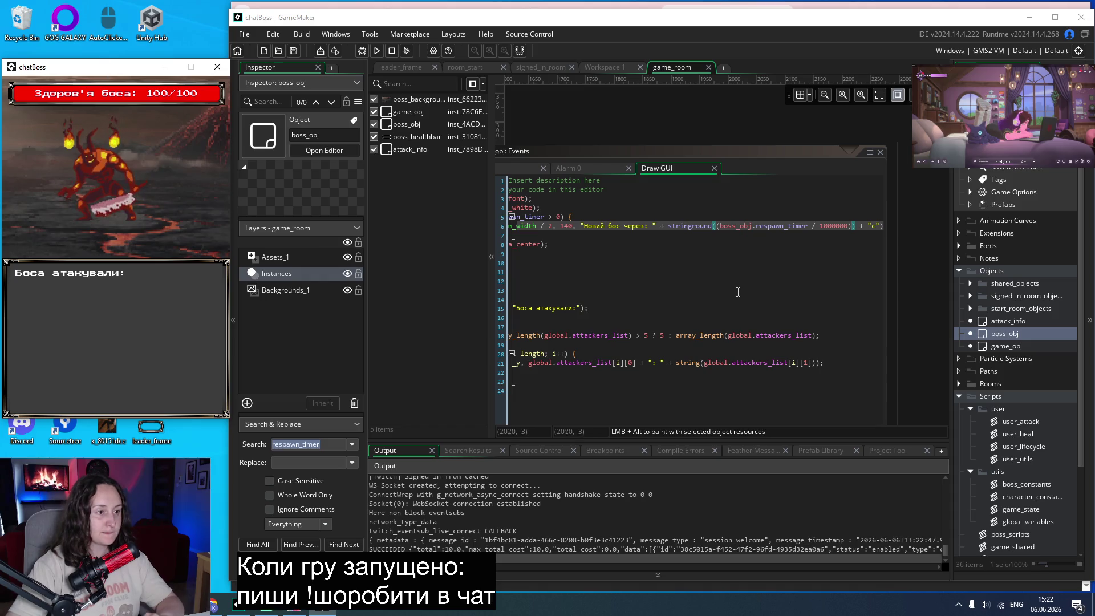
pyautogui.click(217, 67)
# Fix the misplaced round so it wraps the respawn timer, save, and relaunch the boss fight.
pyautogui.click(698, 226)
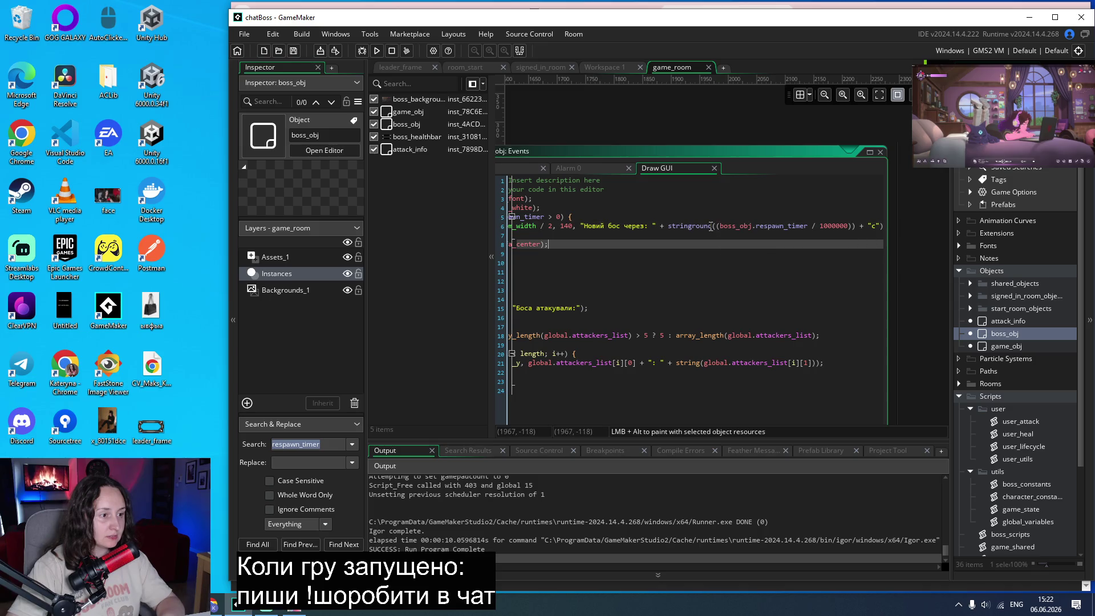
pyautogui.moveTo(711, 225); pyautogui.dragTo(689, 225)
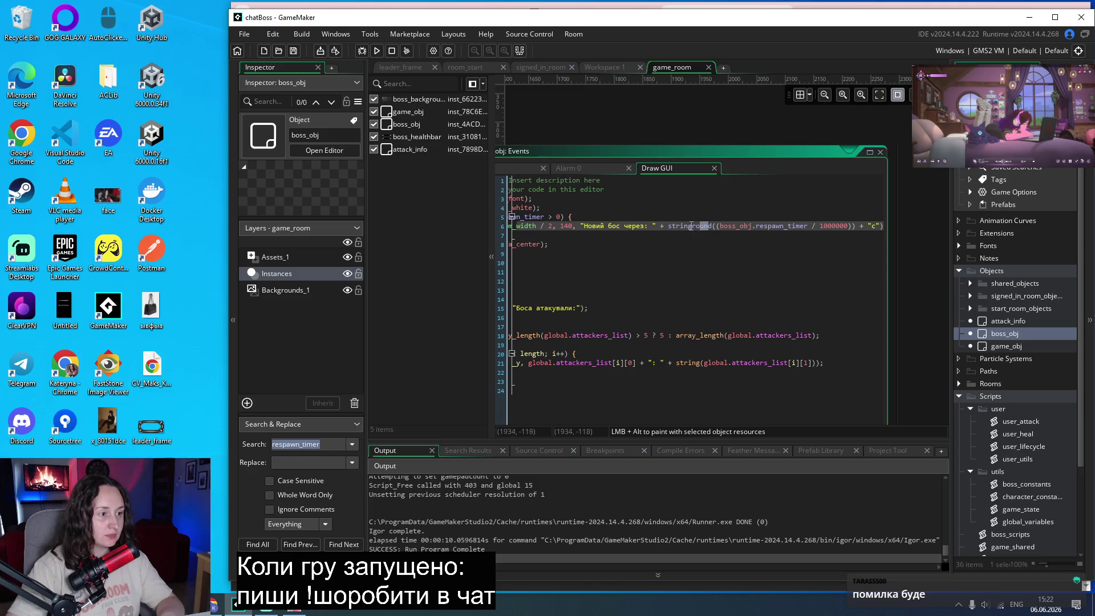
pyautogui.press('BackSpace')
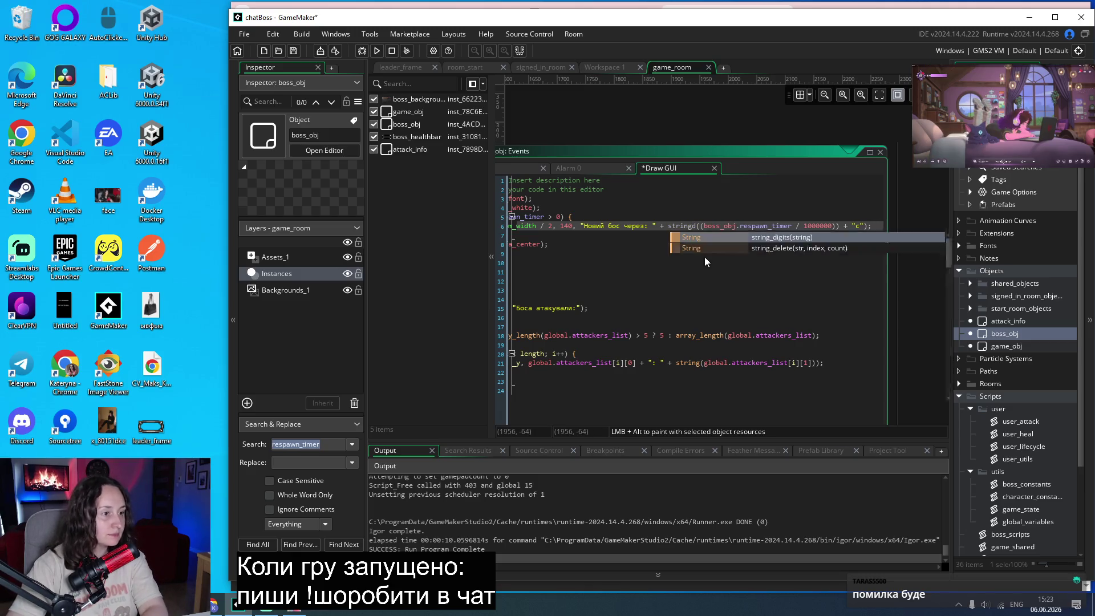
pyautogui.write('round')
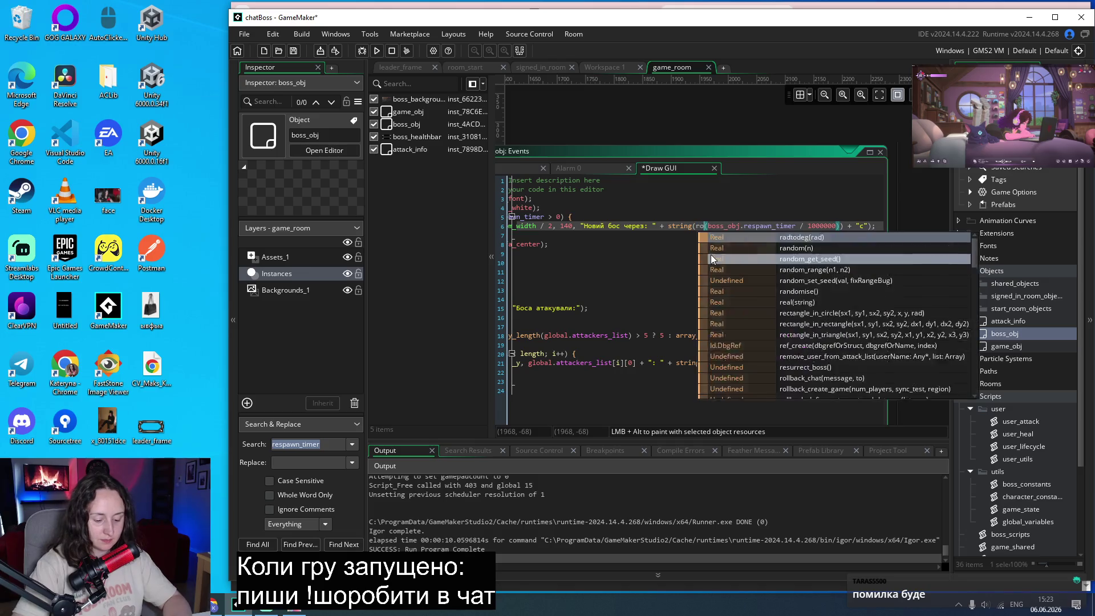
pyautogui.hotkey('ctrl', 's')
pyautogui.click(816, 191)
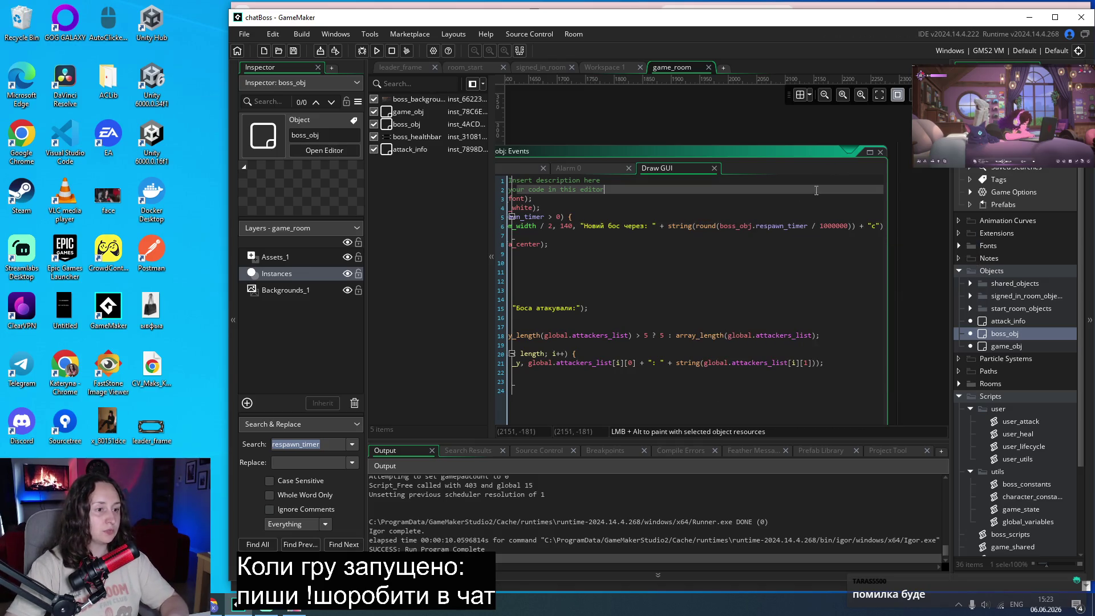
pyautogui.click(376, 50)
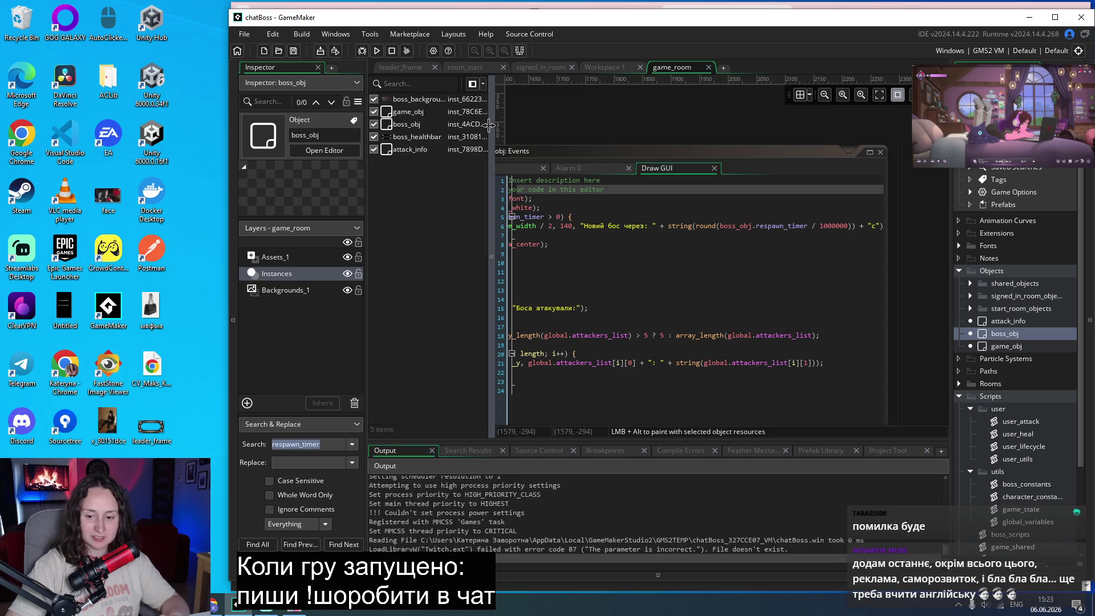
pyautogui.moveTo(510, 140)
pyautogui.mouseDown()
pyautogui.moveTo(141, 89)
pyautogui.moveTo(85, 67)
pyautogui.mouseUp()
pyautogui.click(97, 262)
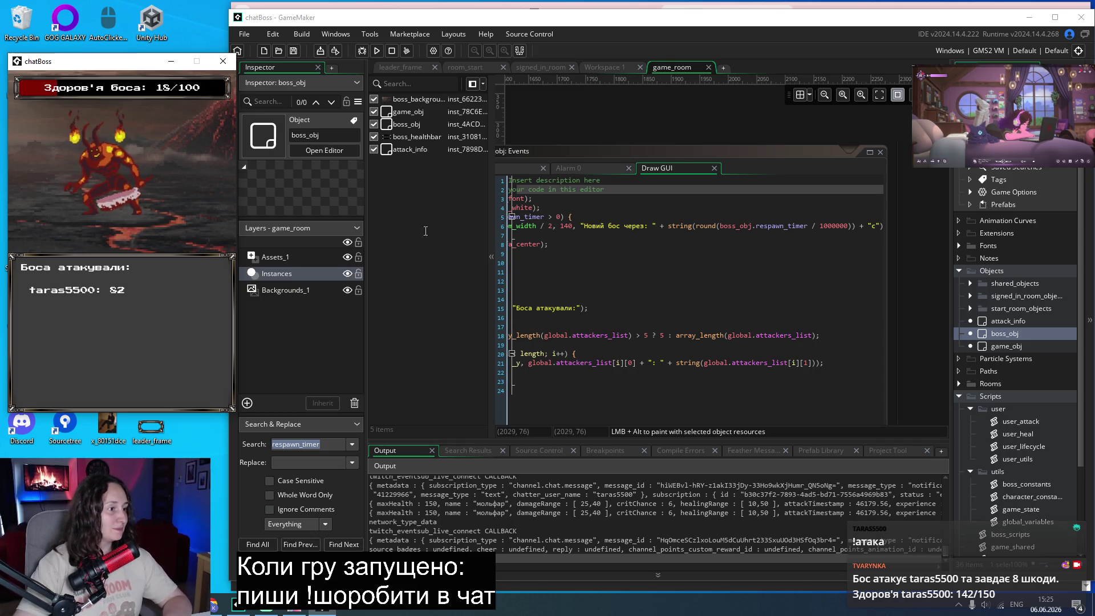
# Open the boss_healthbar instance's code from the room's instance list.
pyautogui.doubleClick(419, 136)
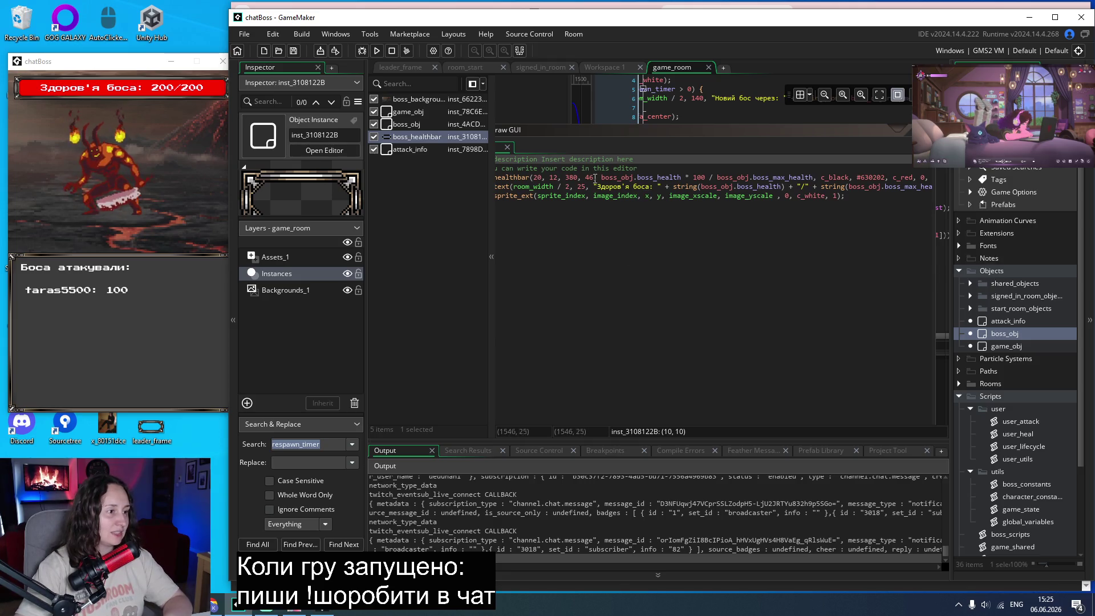
# Change the draw_healthbar x coordinates from 20 to 17 and 380 to 383, then run the game.
pyautogui.moveTo(527, 174)
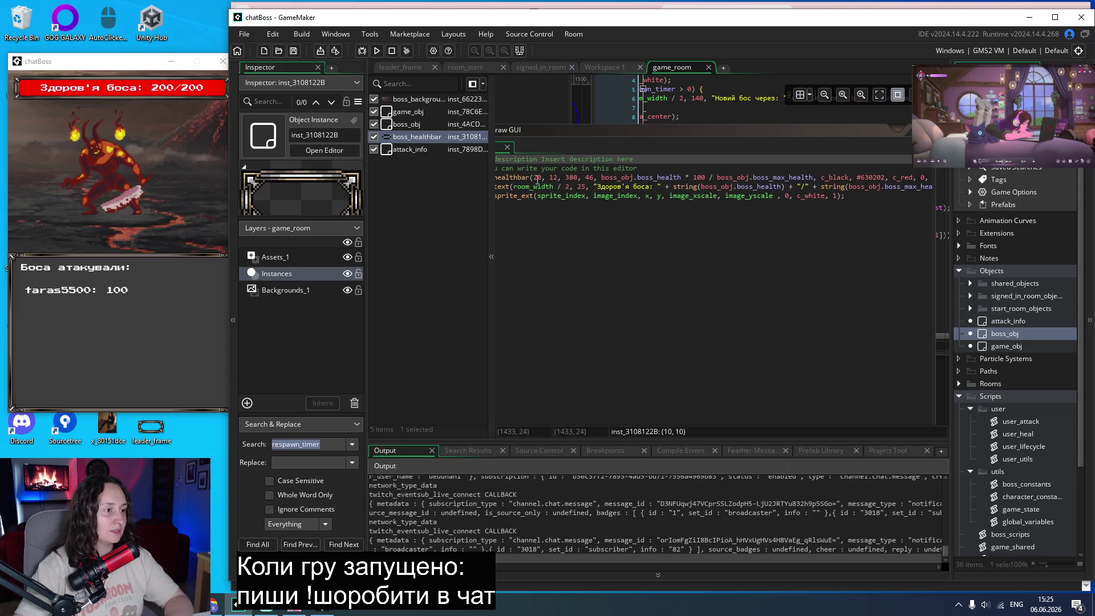
pyautogui.doubleClick(541, 178)
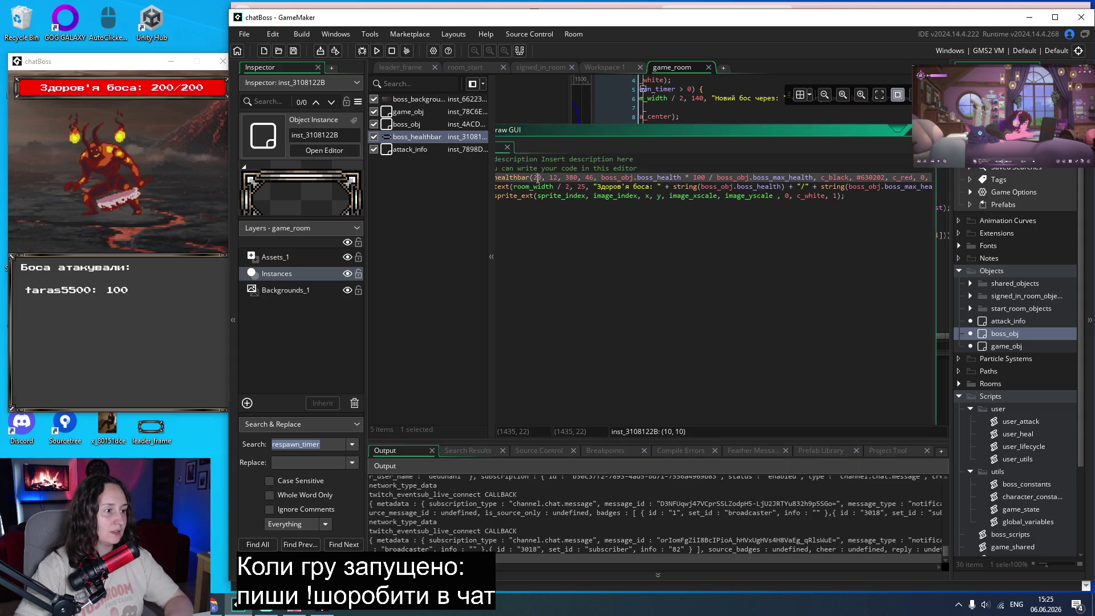
pyautogui.write('1')
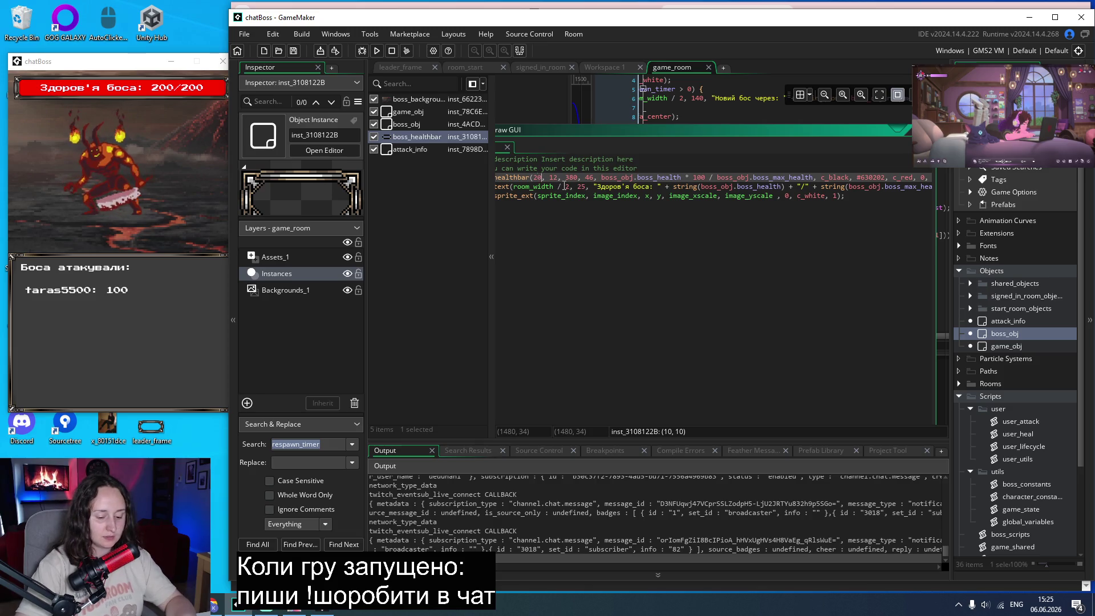
pyautogui.write('7')
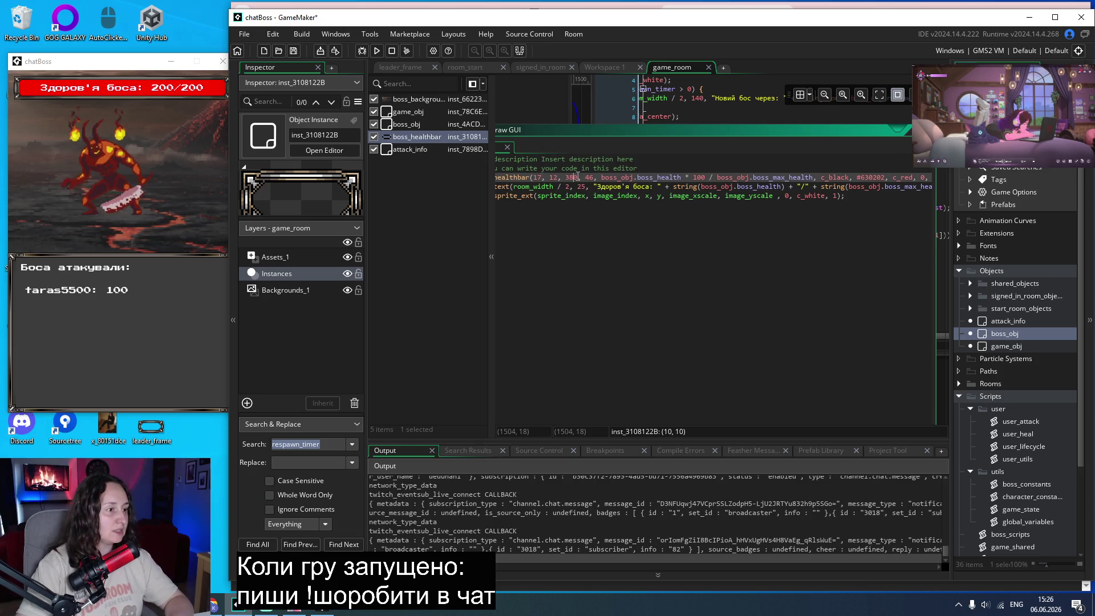
pyautogui.click(583, 178)
pyautogui.press('BackSpace')
pyautogui.write('3')
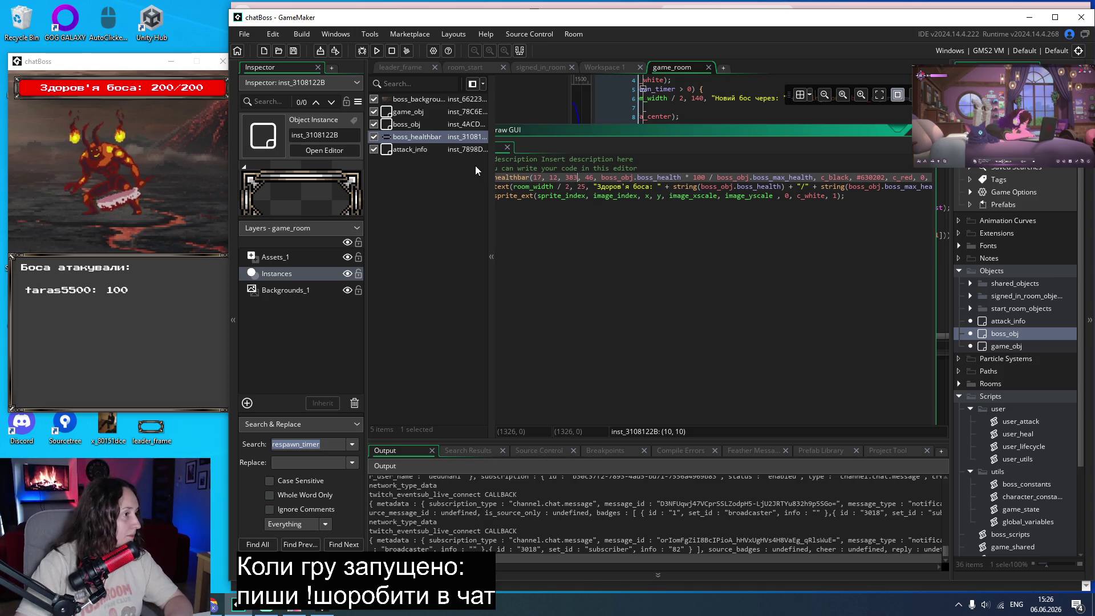
pyautogui.click(372, 52)
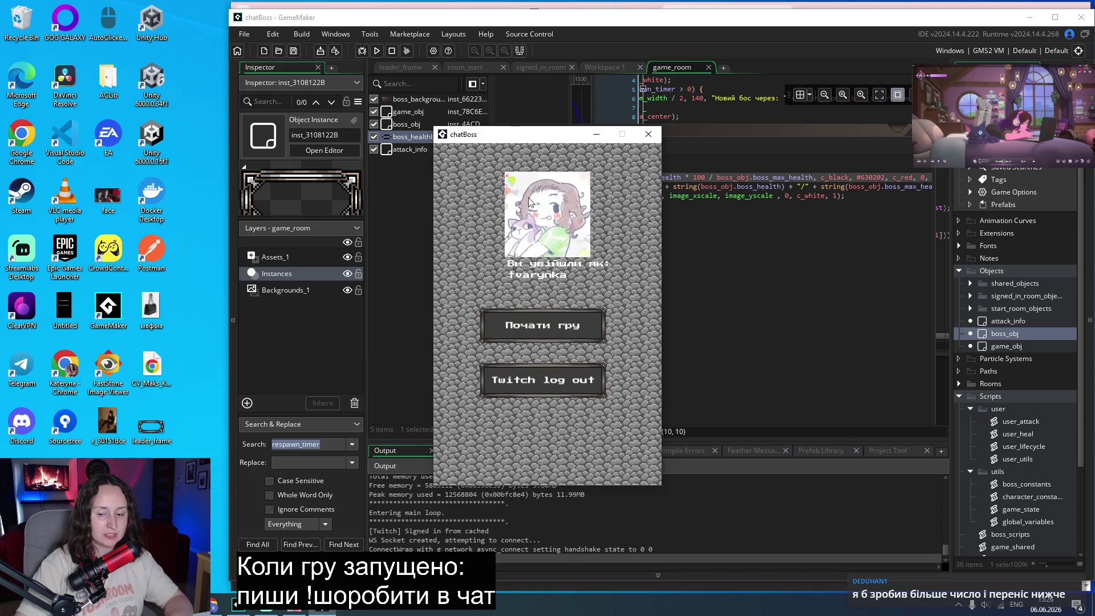
# Move the chatBoss window to the left edge and start the boss fight with Почати гру.
pyautogui.moveTo(513, 143)
pyautogui.mouseDown()
pyautogui.moveTo(75, 100)
pyautogui.moveTo(113, 62)
pyautogui.mouseUp()
pyautogui.click(118, 258)
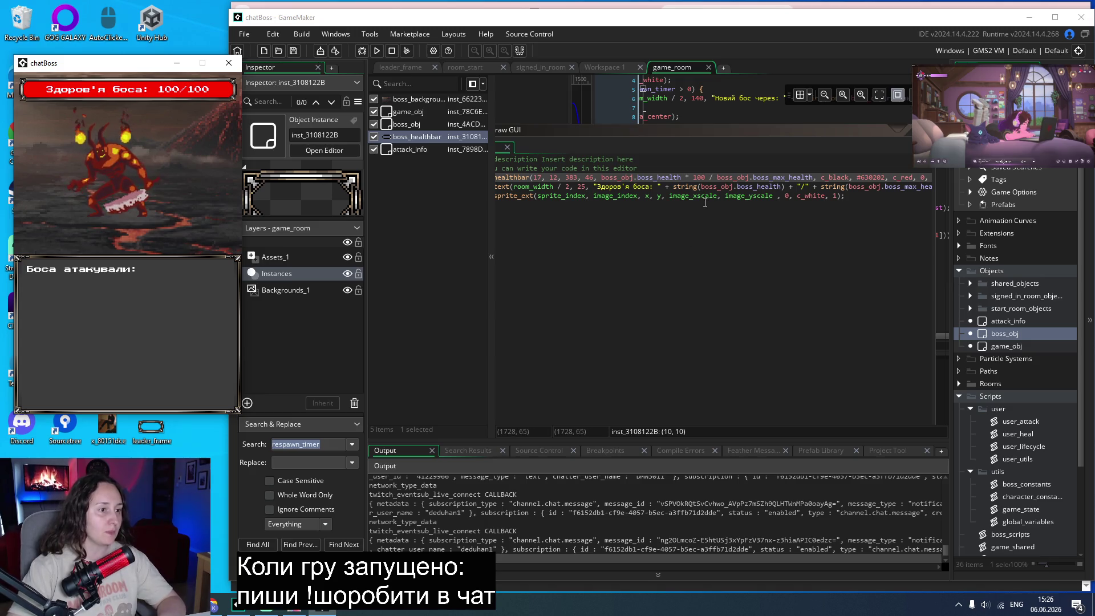
# Bring game_obj's Draw GUI code to the front and nudge the game window slightly left.
pyautogui.scroll(3, 711, 211)
pyautogui.click(659, 344)
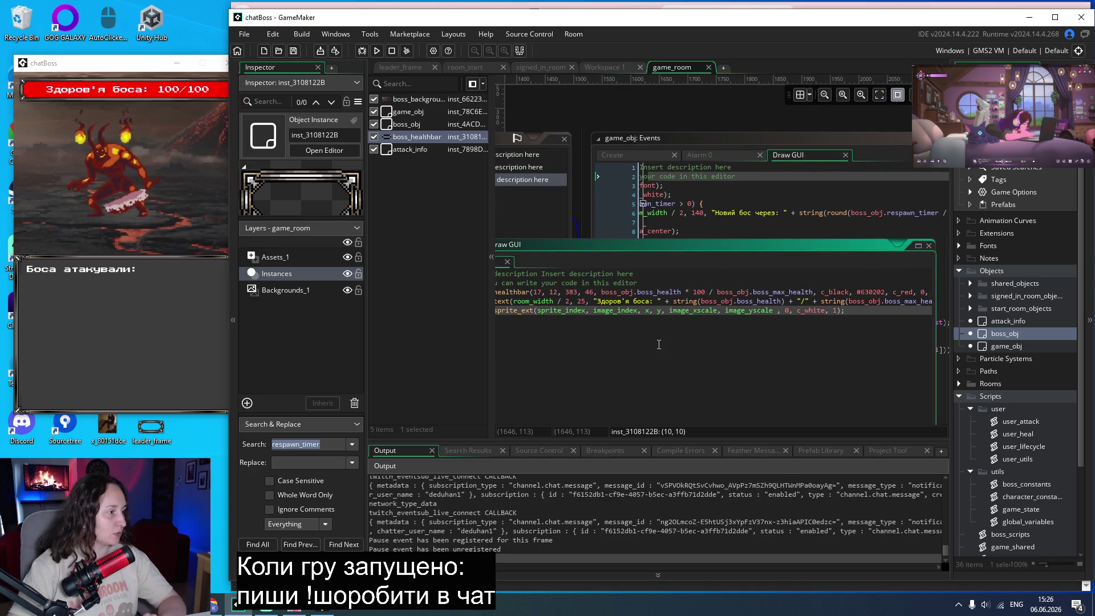
pyautogui.click(707, 139)
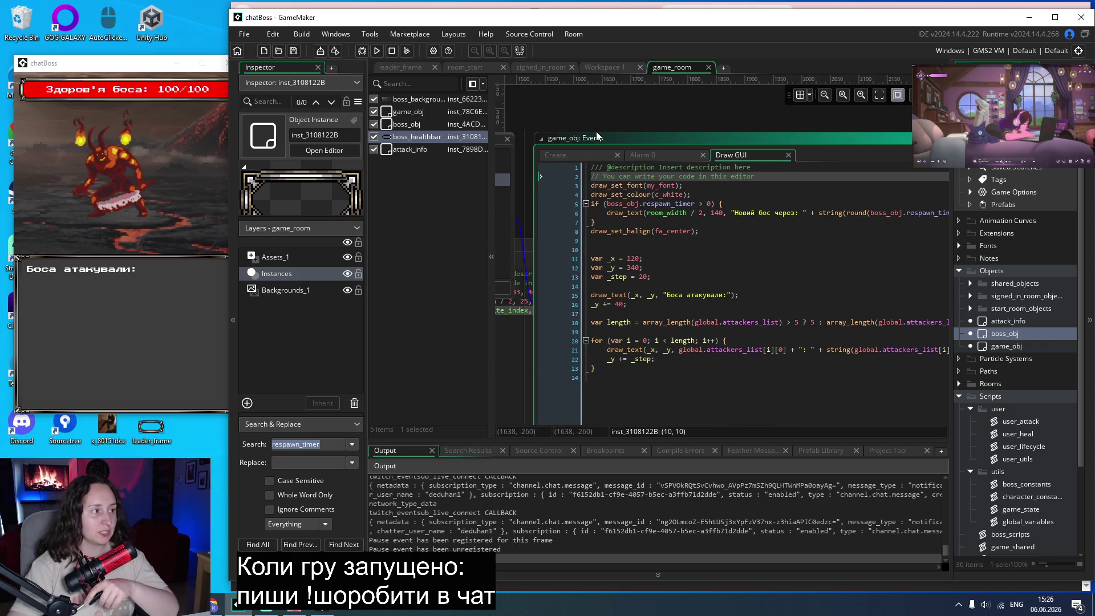
pyautogui.moveTo(136, 63); pyautogui.dragTo(125, 62)
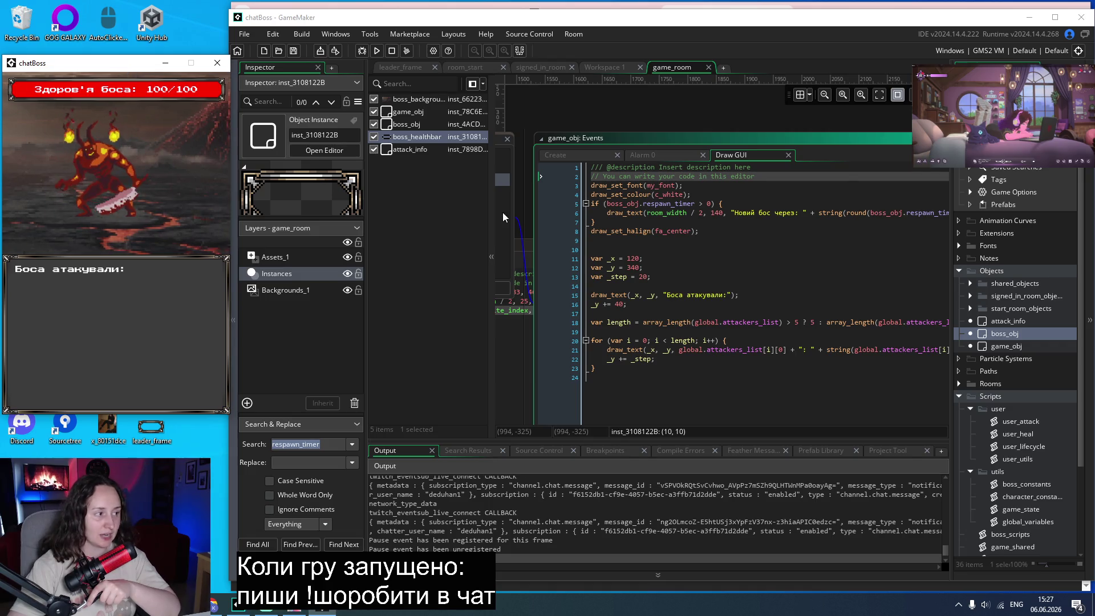
pyautogui.click(609, 121)
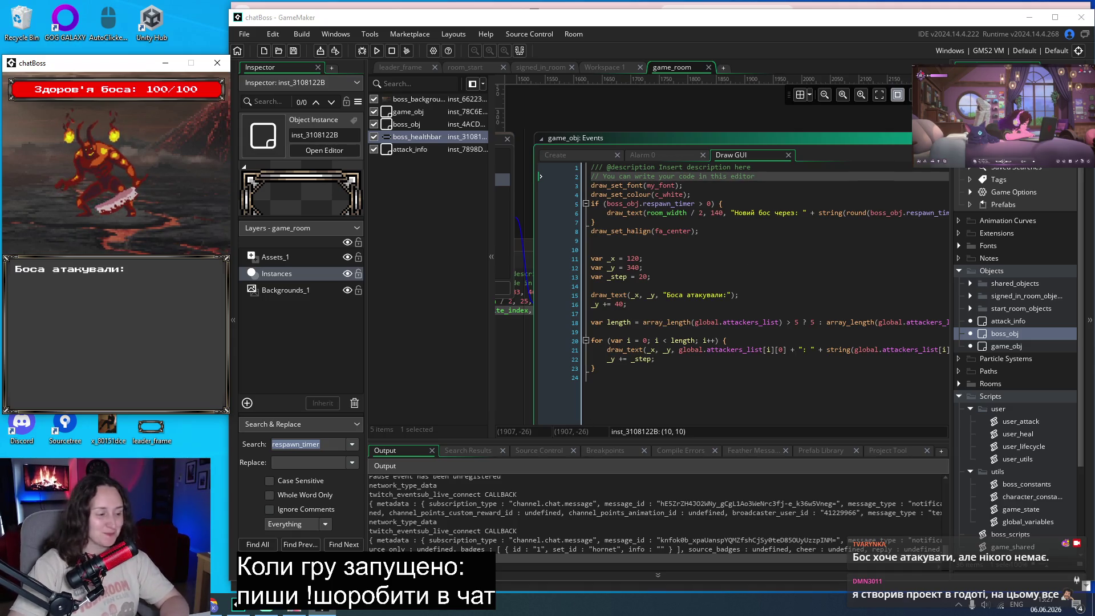
# Move the Trello card 'Анімація при ударі боса' from To do to In progress, then return to GameMaker.
pyautogui.click(322, 606)
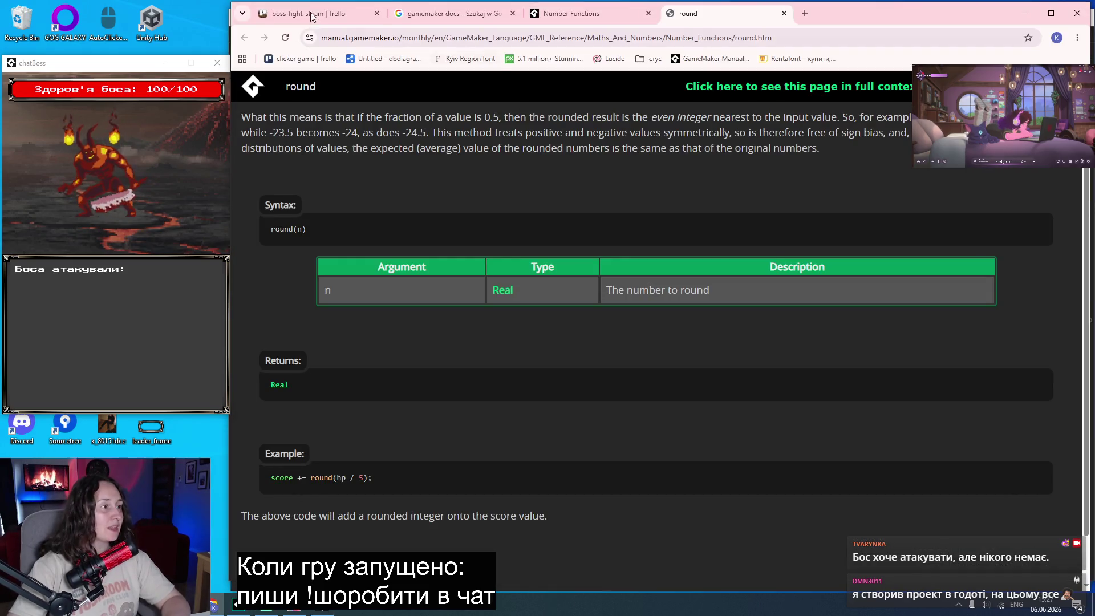
pyautogui.click(311, 14)
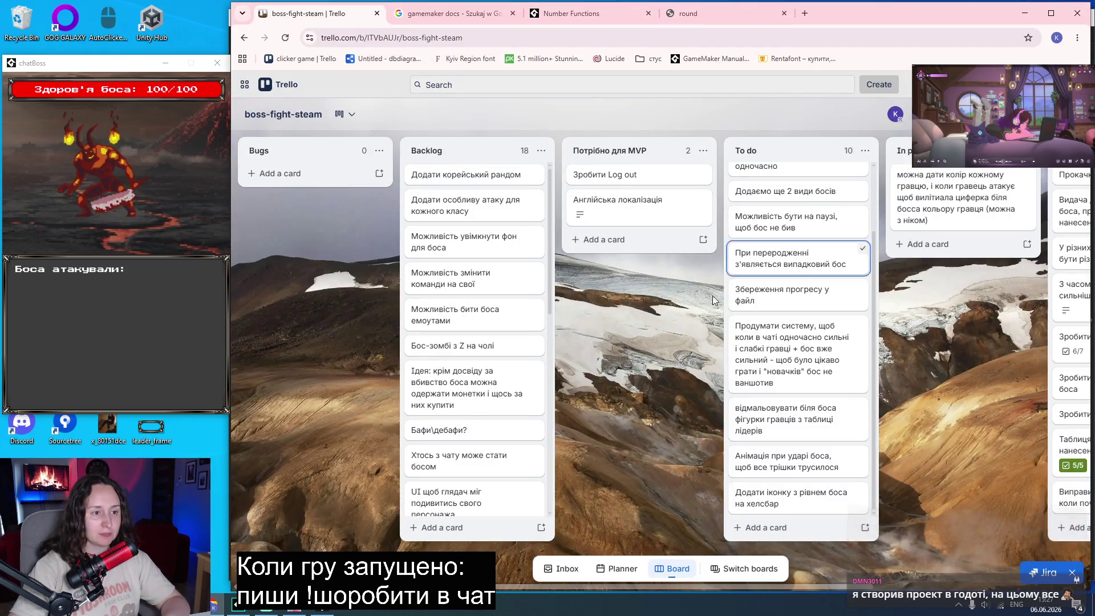
pyautogui.hscroll(5, 713, 295)
pyautogui.moveTo(661, 186); pyautogui.dragTo(831, 185)
pyautogui.hscroll(-3, 679, 258)
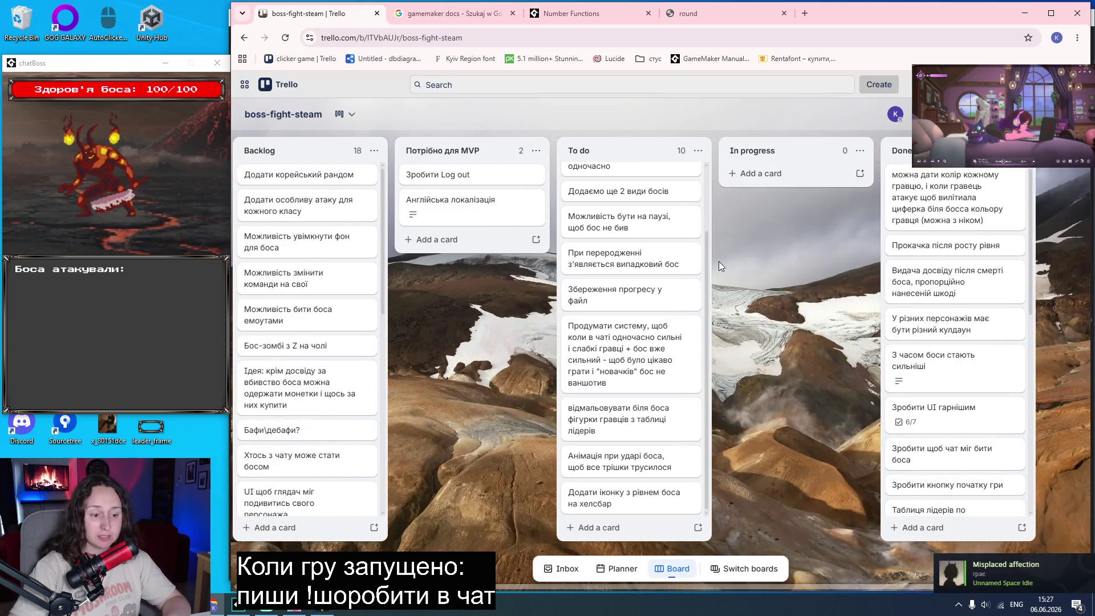
pyautogui.scroll(2, 668, 262)
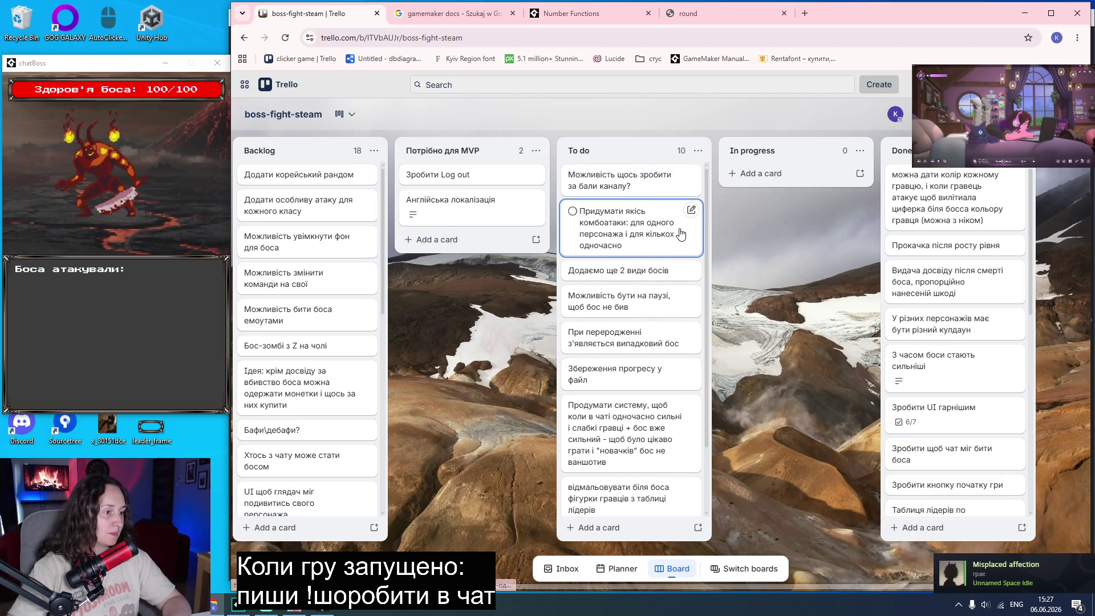
pyautogui.scroll(-1, 681, 234)
pyautogui.scroll(-1, 680, 234)
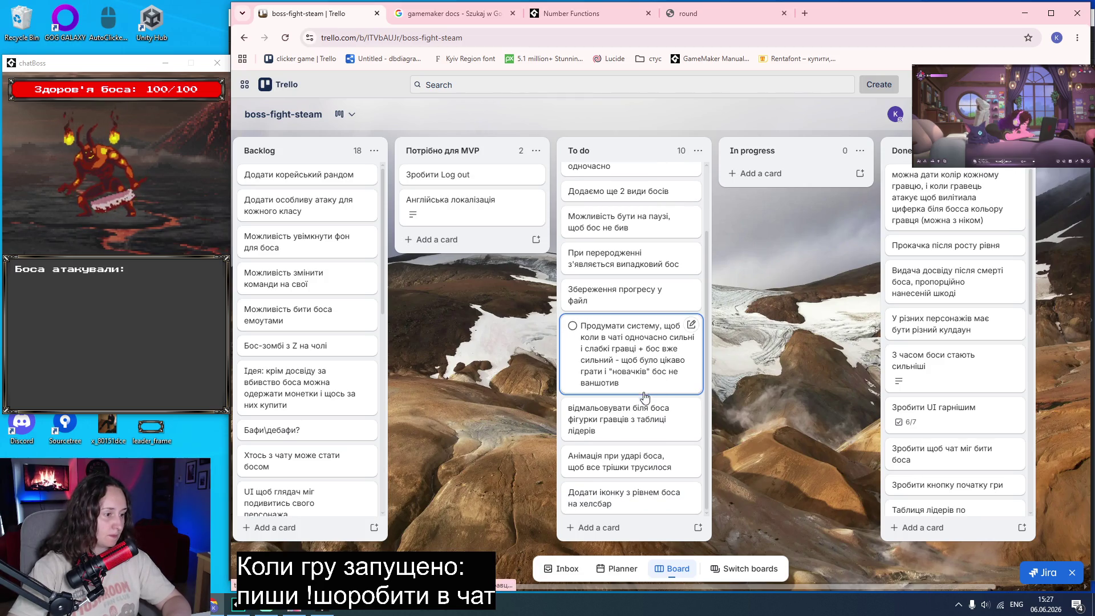
pyautogui.moveTo(624, 456); pyautogui.dragTo(775, 172)
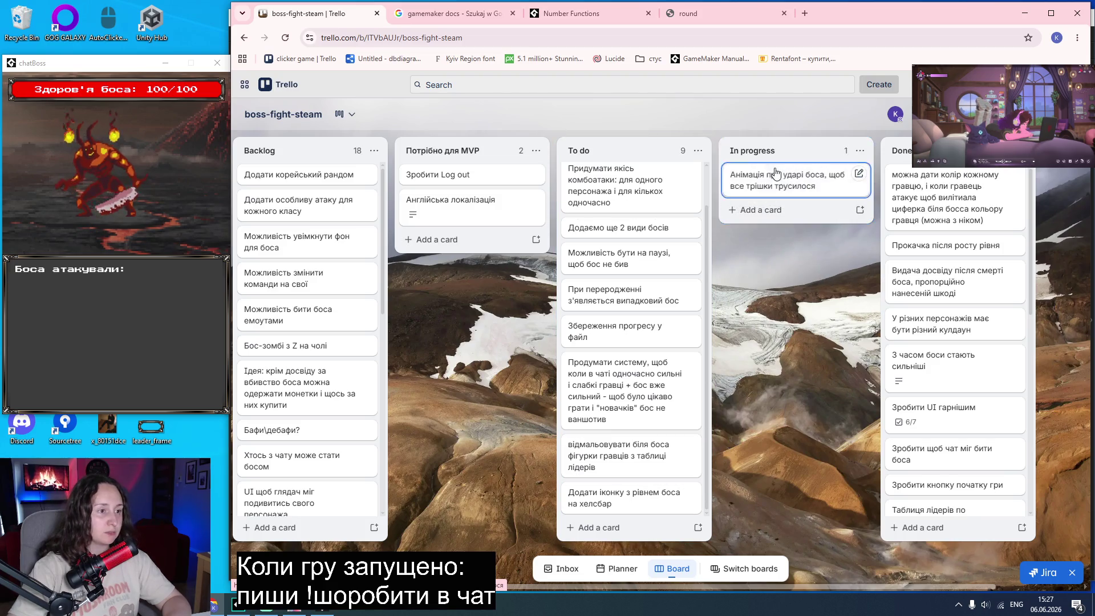
pyautogui.click(239, 609)
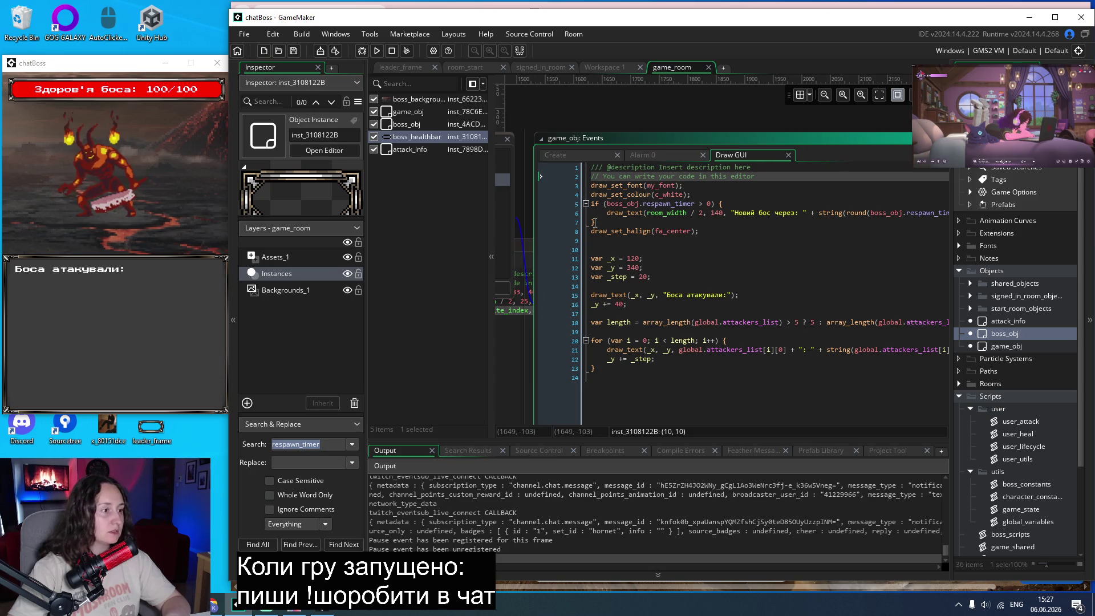
# Narrow the instance list and inspector panels to give the code editor more width.
pyautogui.moveTo(498, 262); pyautogui.dragTo(412, 256)
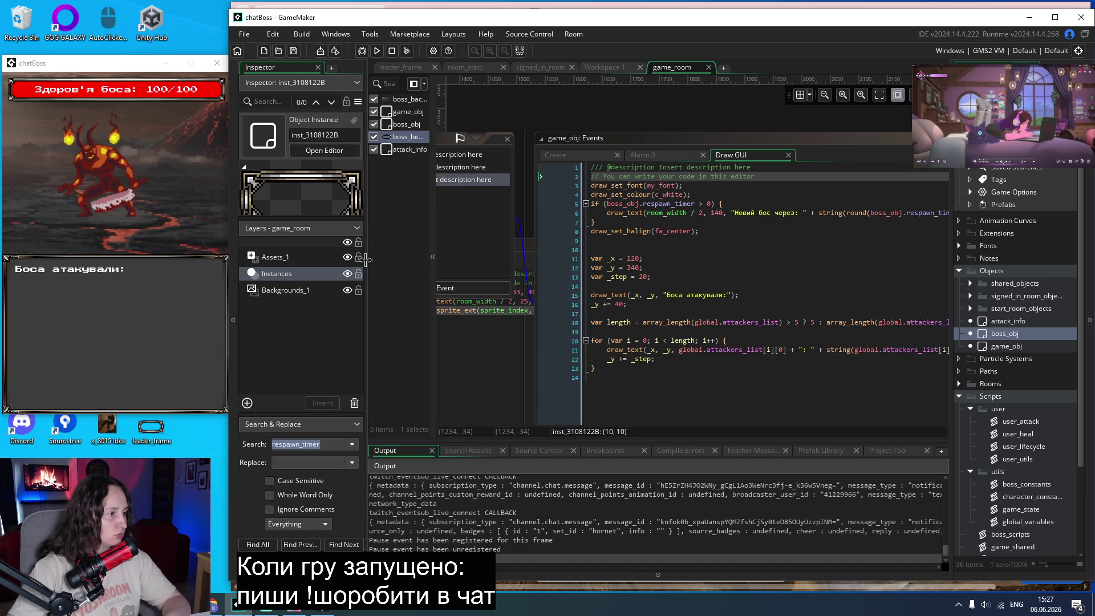
pyautogui.moveTo(366, 259); pyautogui.dragTo(303, 260)
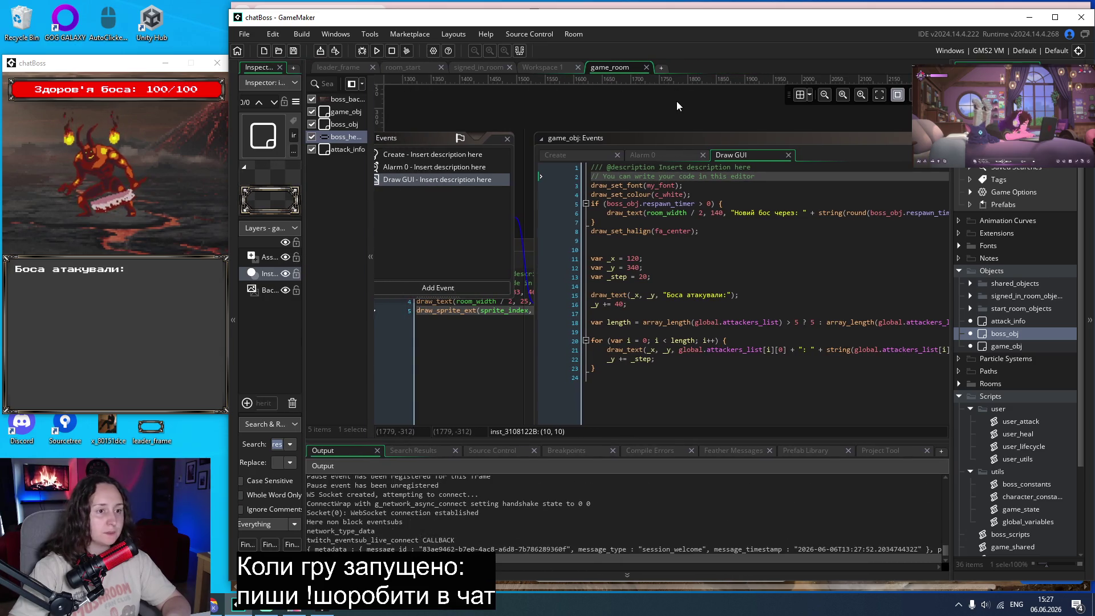
pyautogui.moveTo(955, 222); pyautogui.dragTo(973, 226)
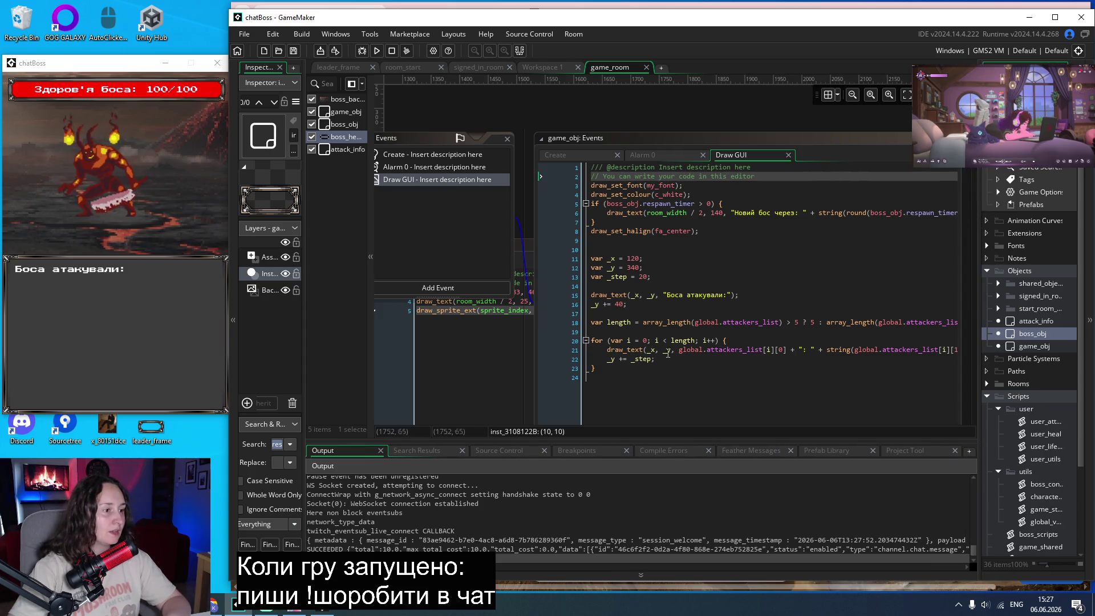
pyautogui.hscroll(3, 628, 219)
pyautogui.hscroll(3, 628, 218)
pyautogui.hscroll(-3, 808, 234)
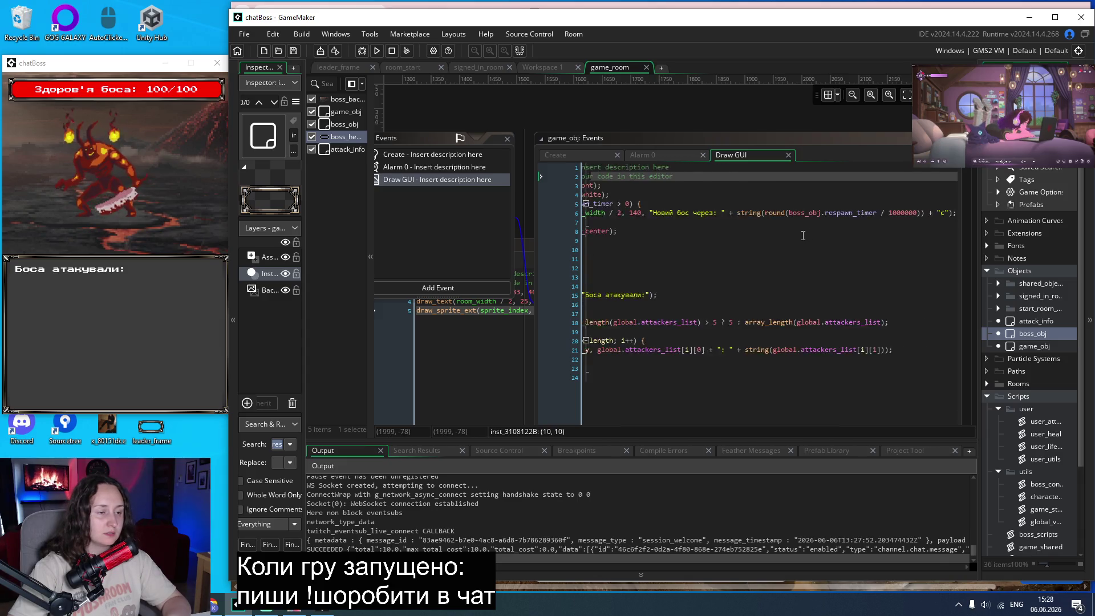
pyautogui.hscroll(-2, 803, 235)
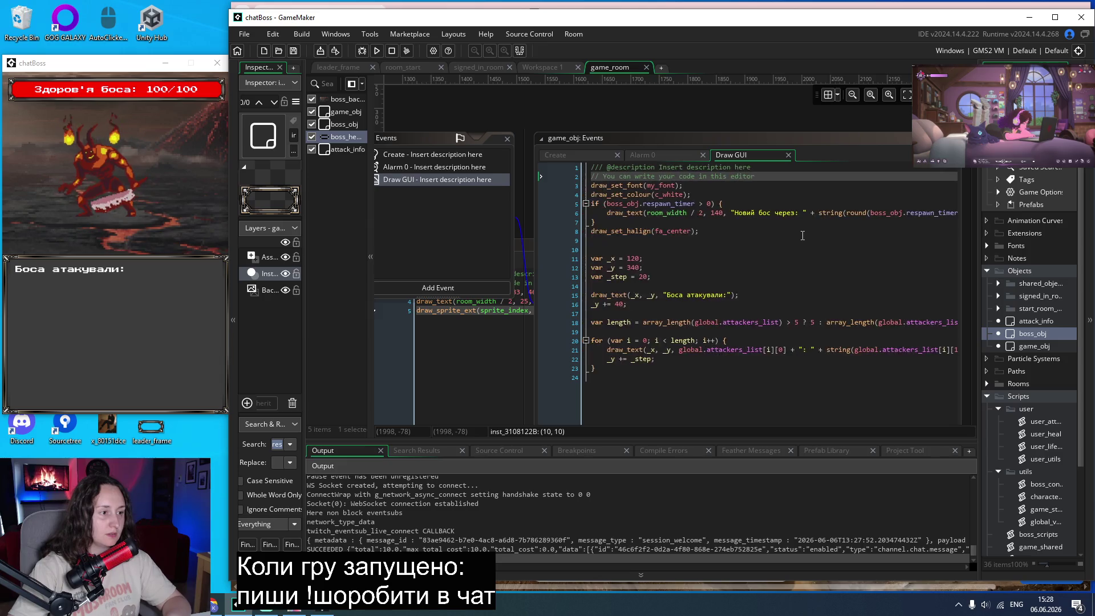
pyautogui.hscroll(3, 802, 236)
# Move the rounded countdown into a new line 7 draw_text at y 160, leaving line 6 as the label, and save.
pyautogui.click(950, 216)
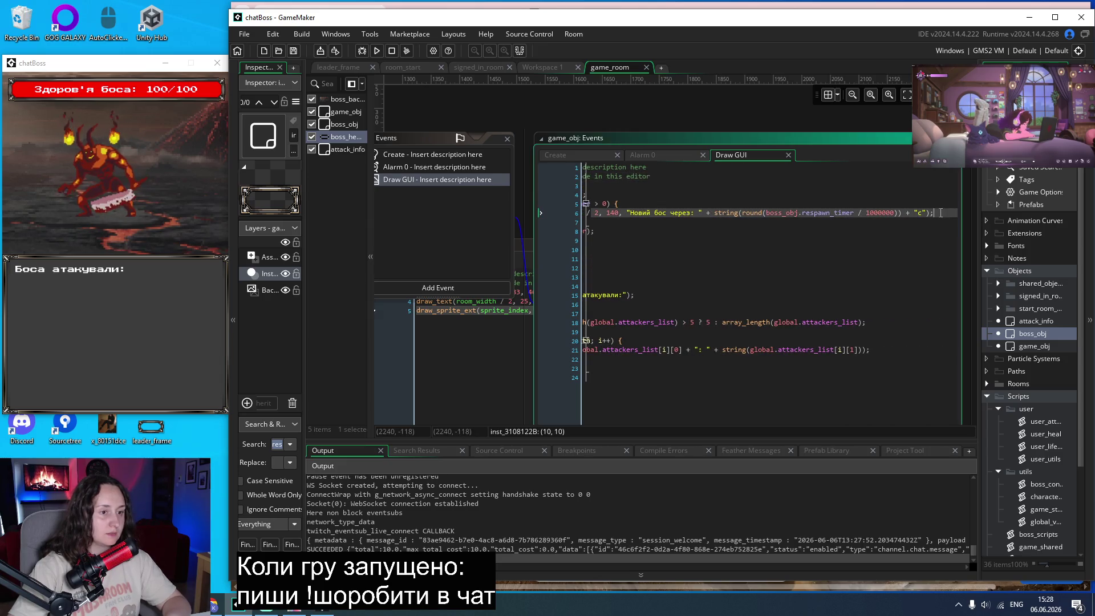
pyautogui.press('Return')
pyautogui.write('dr')
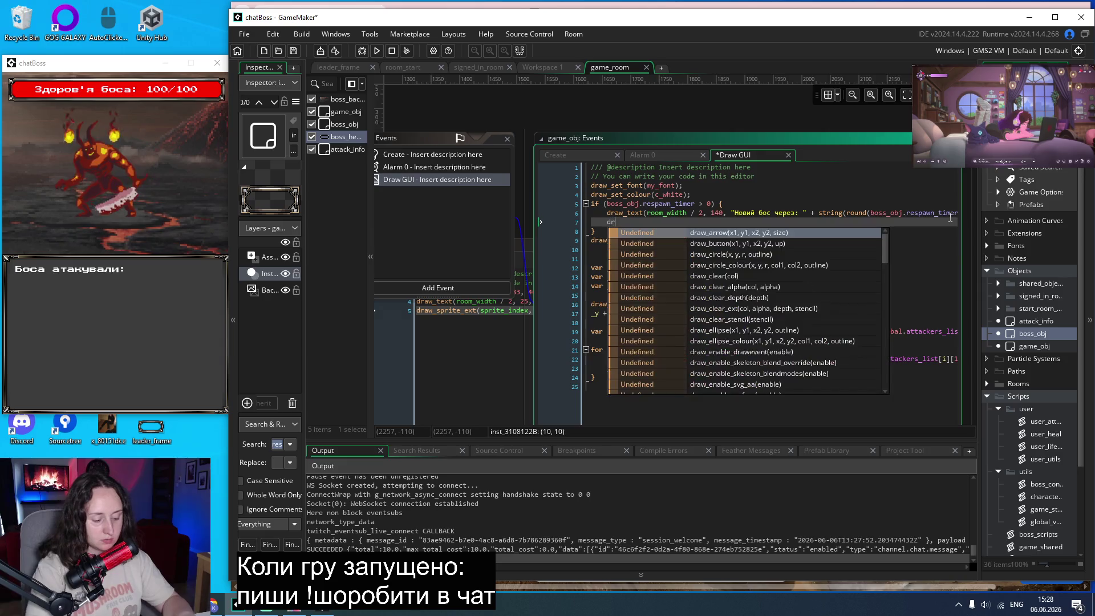
pyautogui.write('aw_text')
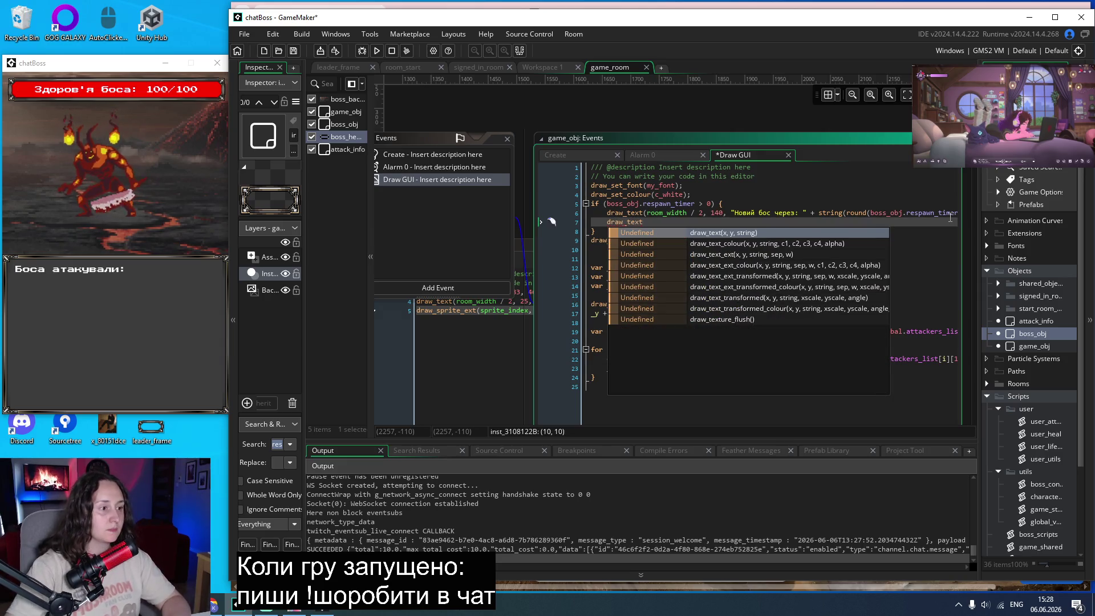
pyautogui.write('(')
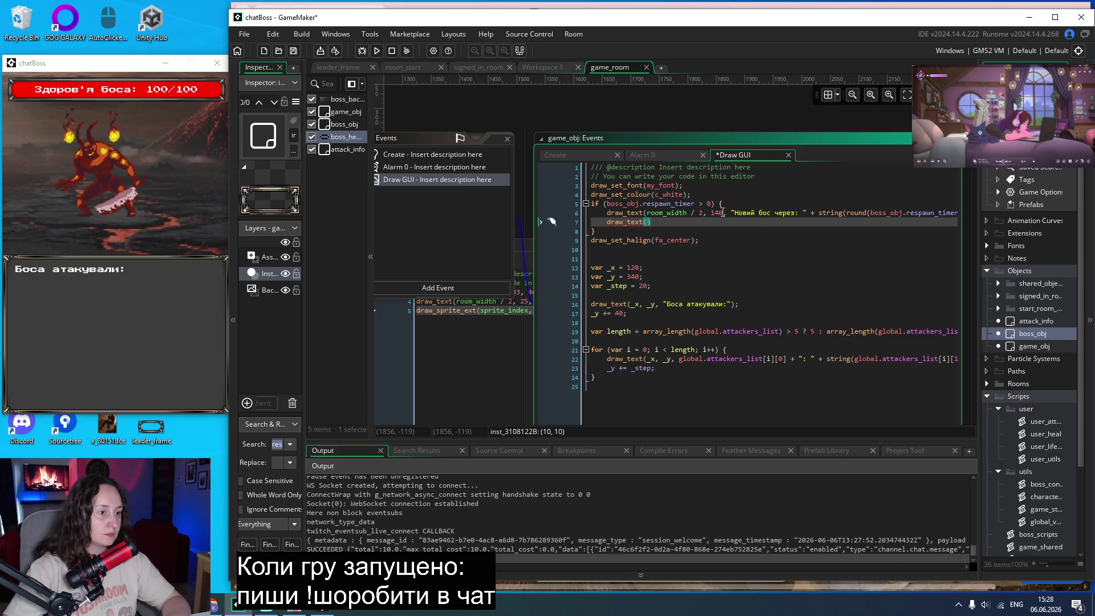
pyautogui.moveTo(724, 213); pyautogui.dragTo(648, 213)
pyautogui.hotkey('ctrl', 'c')
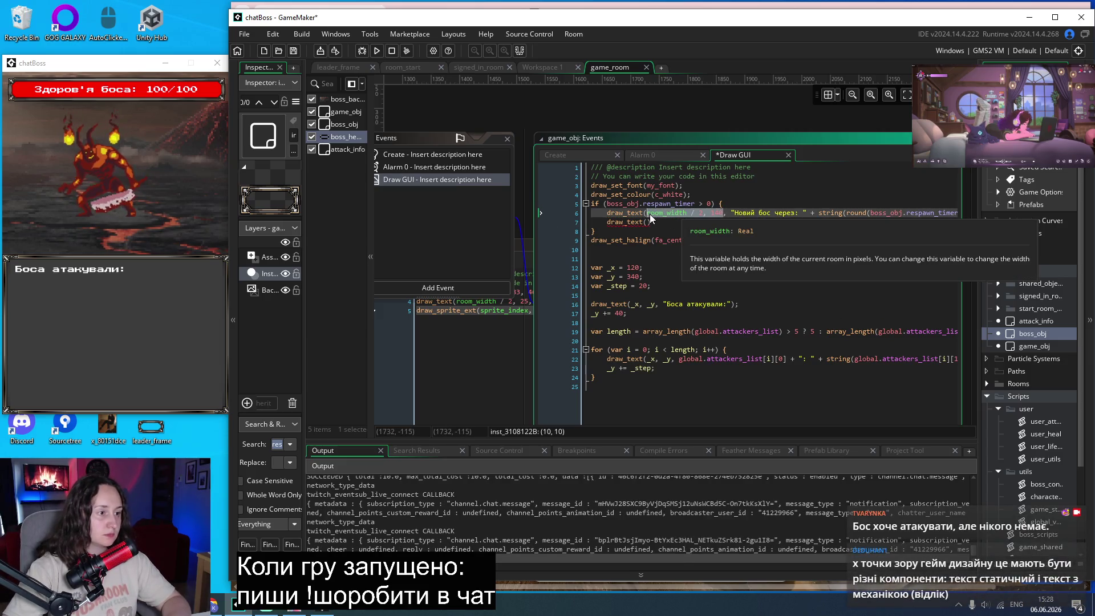
pyautogui.click(648, 222)
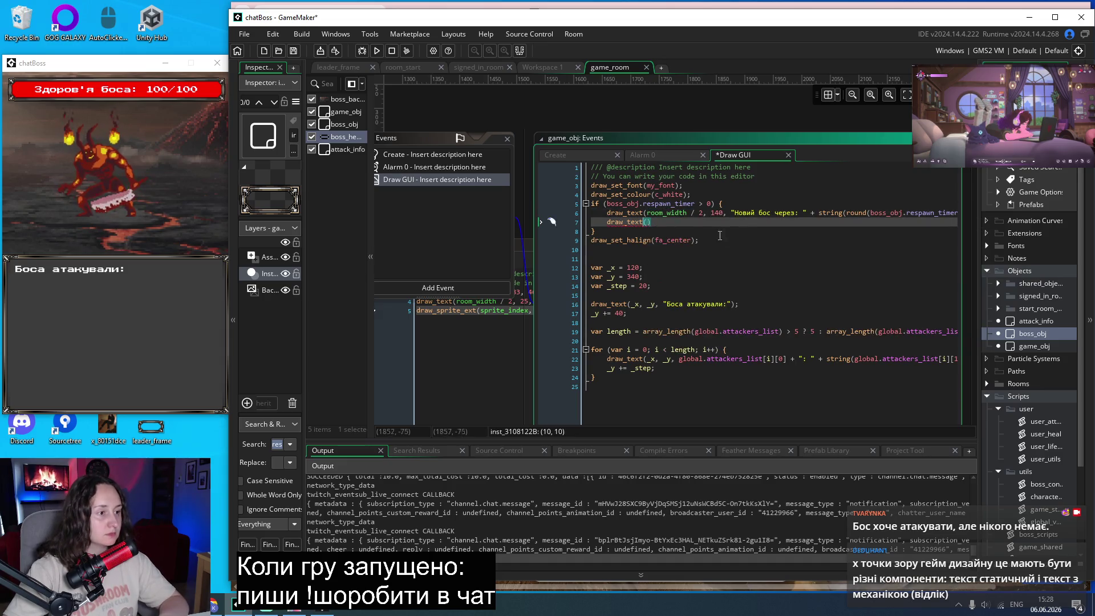
pyautogui.hotkey('ctrl', 'v')
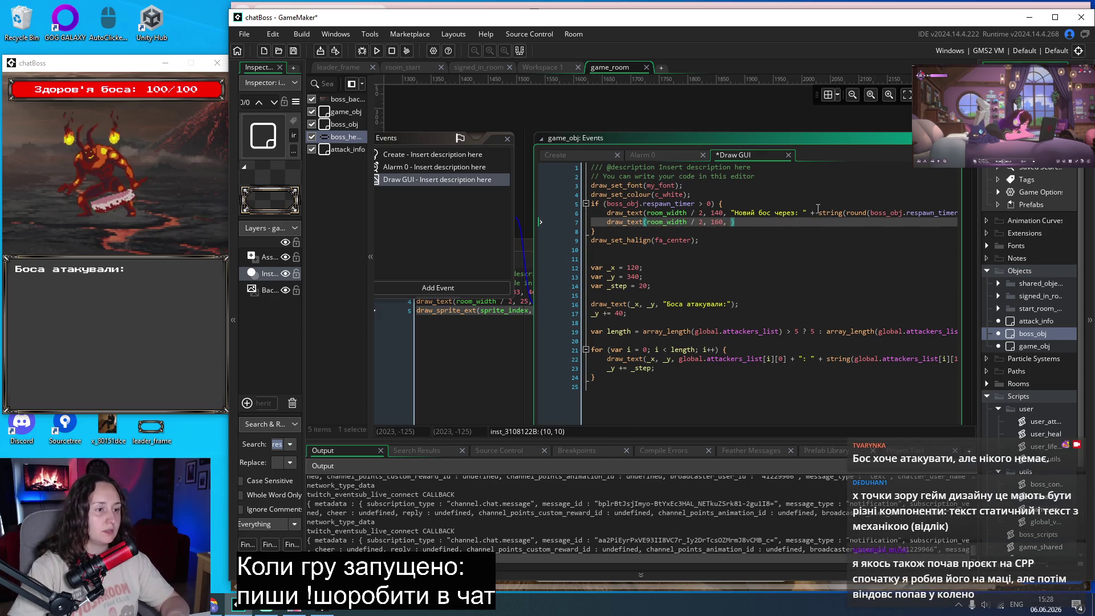
pyautogui.moveTo(819, 213)
pyautogui.mouseDown()
pyautogui.moveTo(943, 211)
pyautogui.moveTo(962, 221)
pyautogui.moveTo(923, 213)
pyautogui.mouseUp()
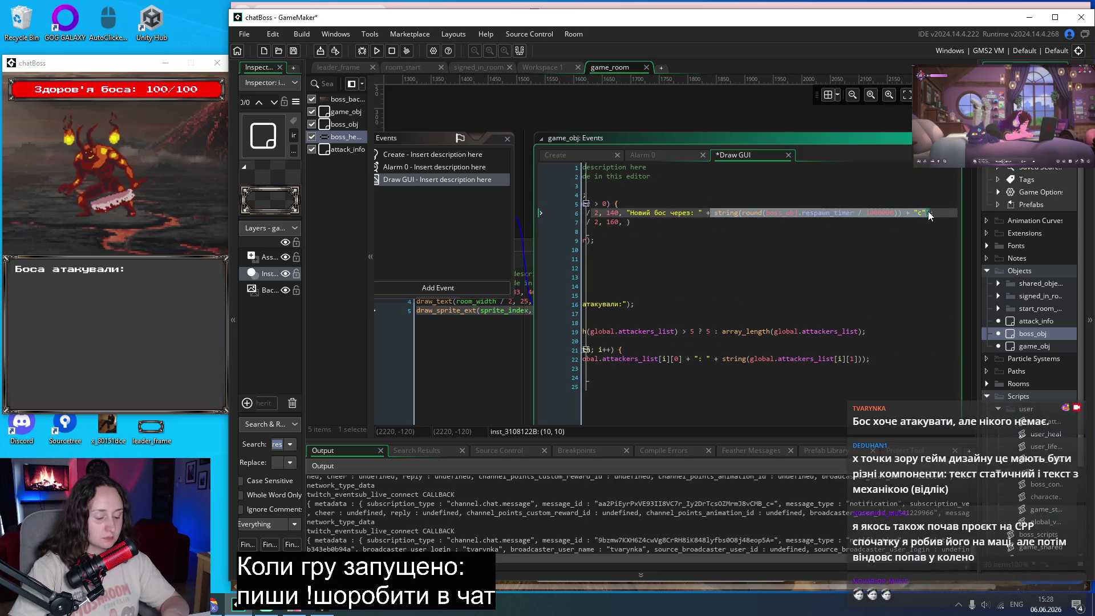
pyautogui.press('BackSpace')
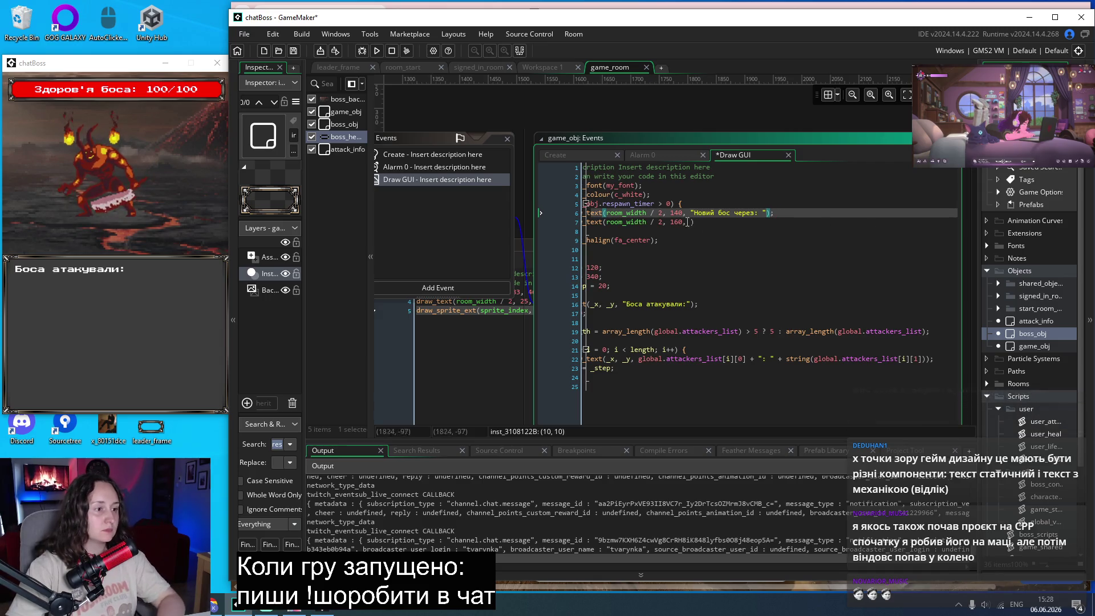
pyautogui.press('BackSpace')
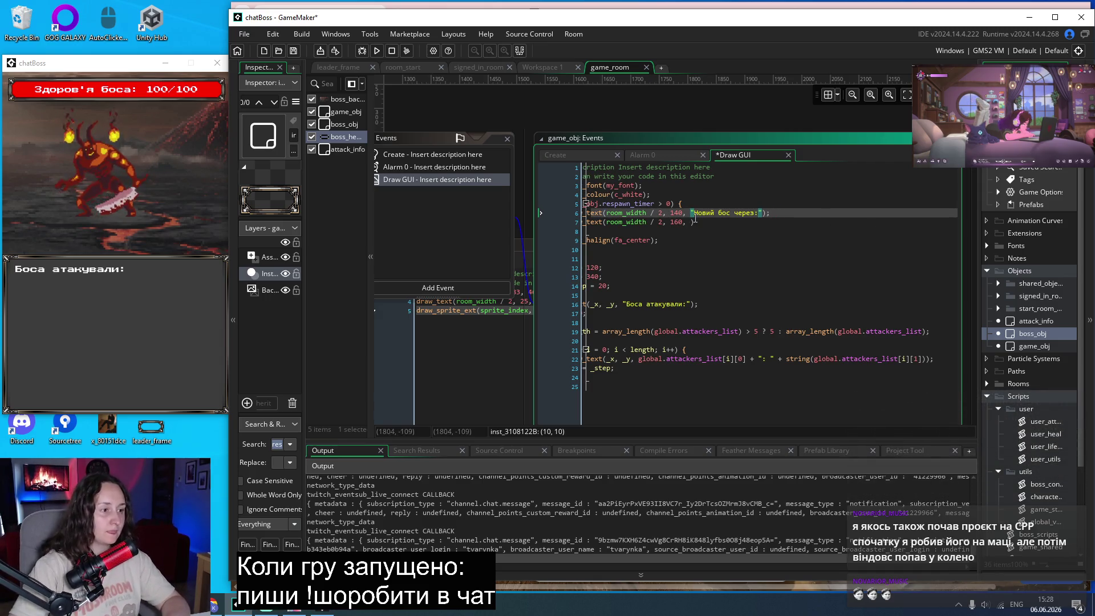
pyautogui.click(694, 221)
pyautogui.write('string(round(boss_obj.respawn_timer / 1000000)) + "c"')
pyautogui.hotkey('ctrl', 's')
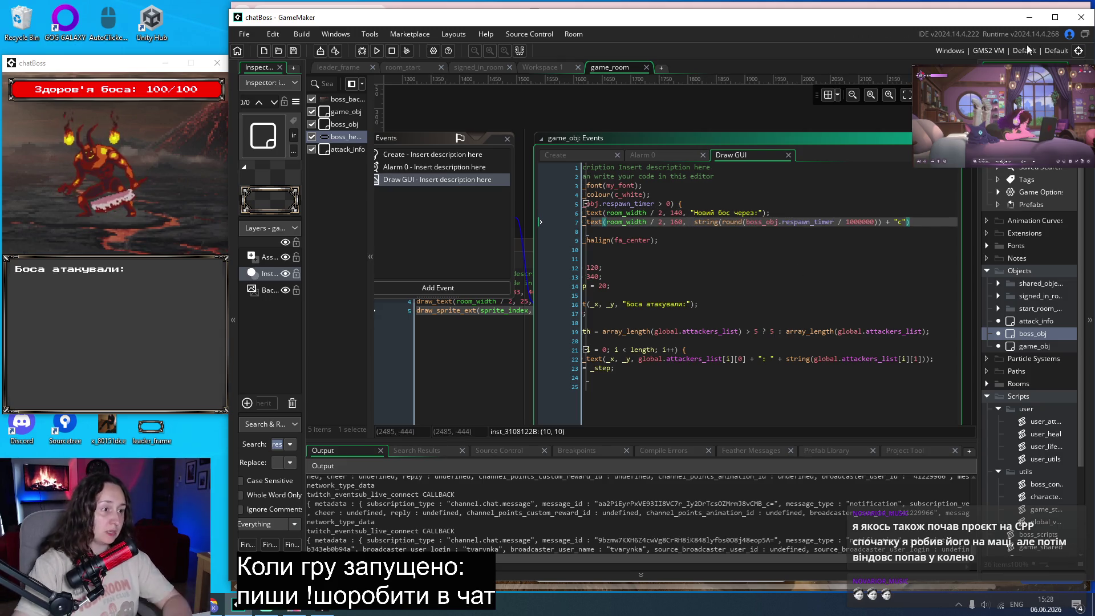
# Rebuild and run the game, placing its window at the top-left.
pyautogui.click(377, 53)
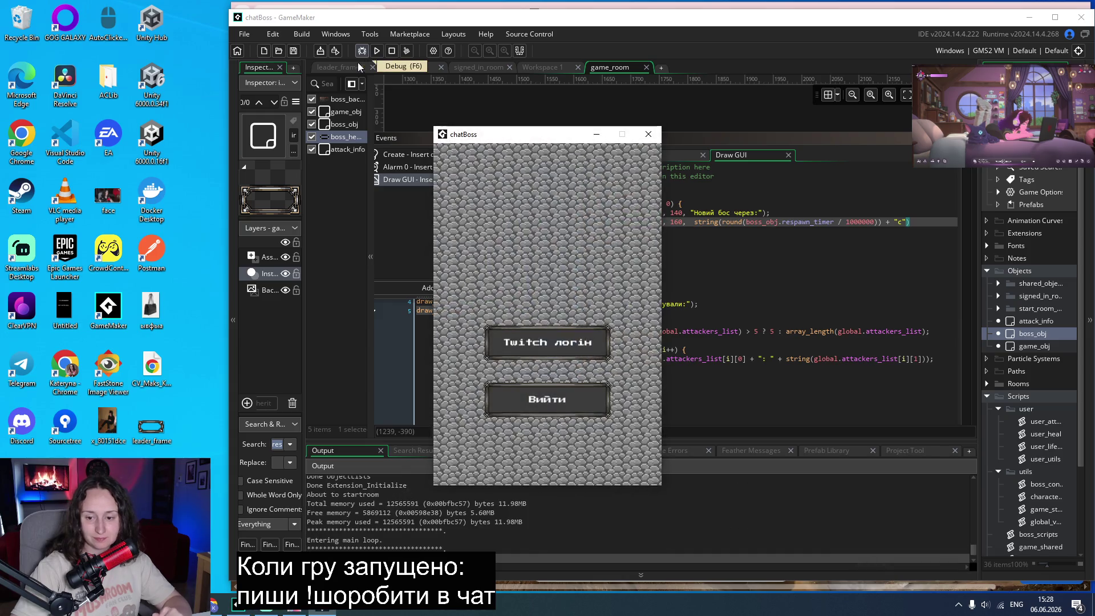
pyautogui.moveTo(495, 137)
pyautogui.mouseDown()
pyautogui.moveTo(74, 68)
pyautogui.moveTo(65, 53)
pyautogui.mouseUp()
pyautogui.click(111, 231)
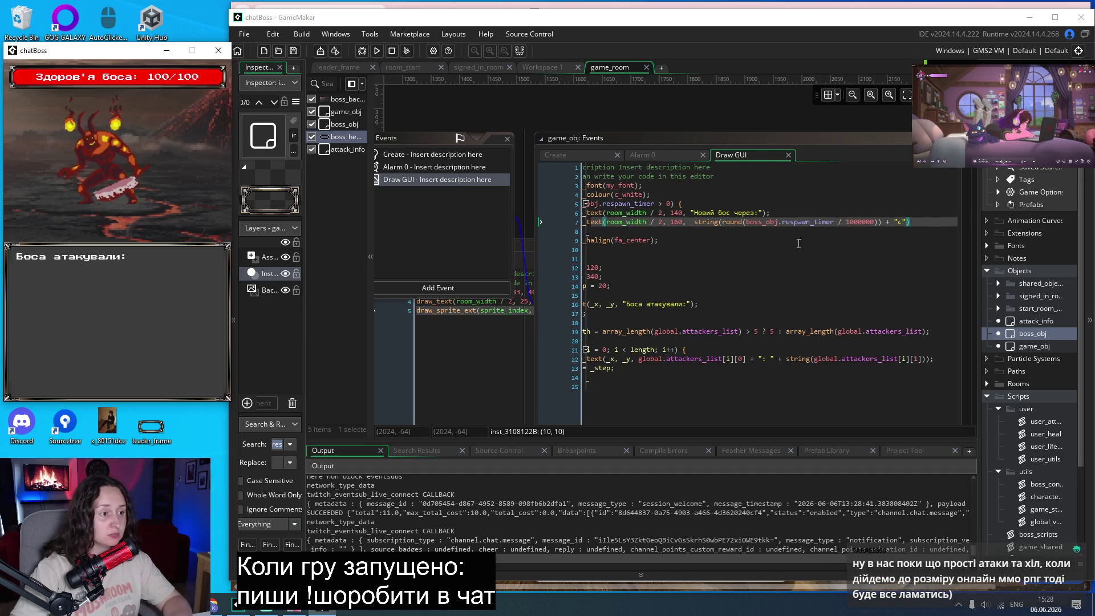
# Lower the events and code windows, refocus the Draw GUI code, then bring up the manual in the browser.
pyautogui.moveTo(759, 147); pyautogui.dragTo(759, 204)
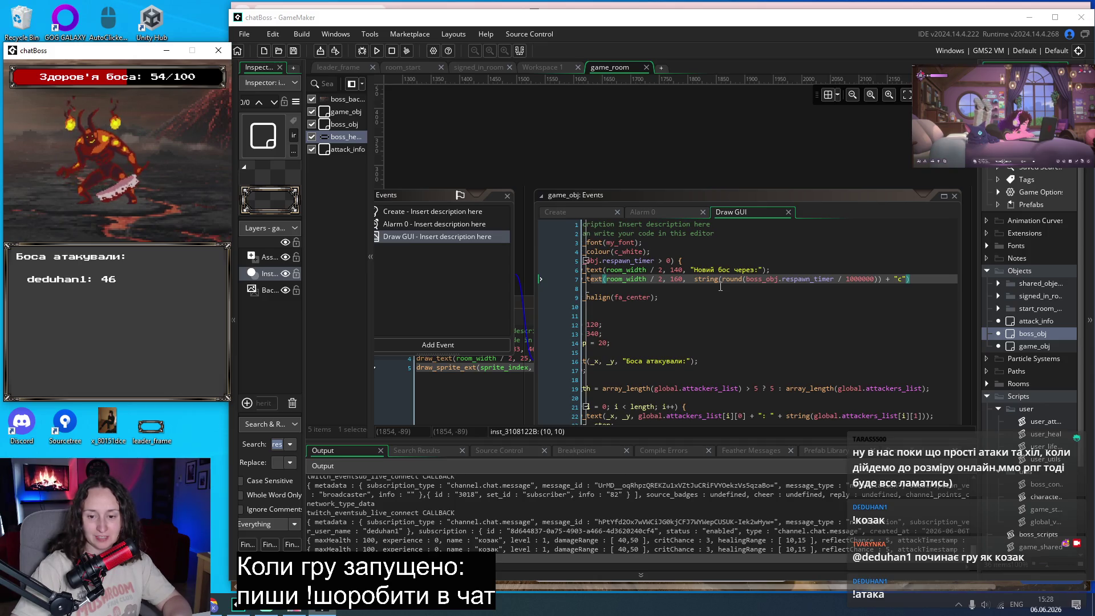
pyautogui.click(721, 286)
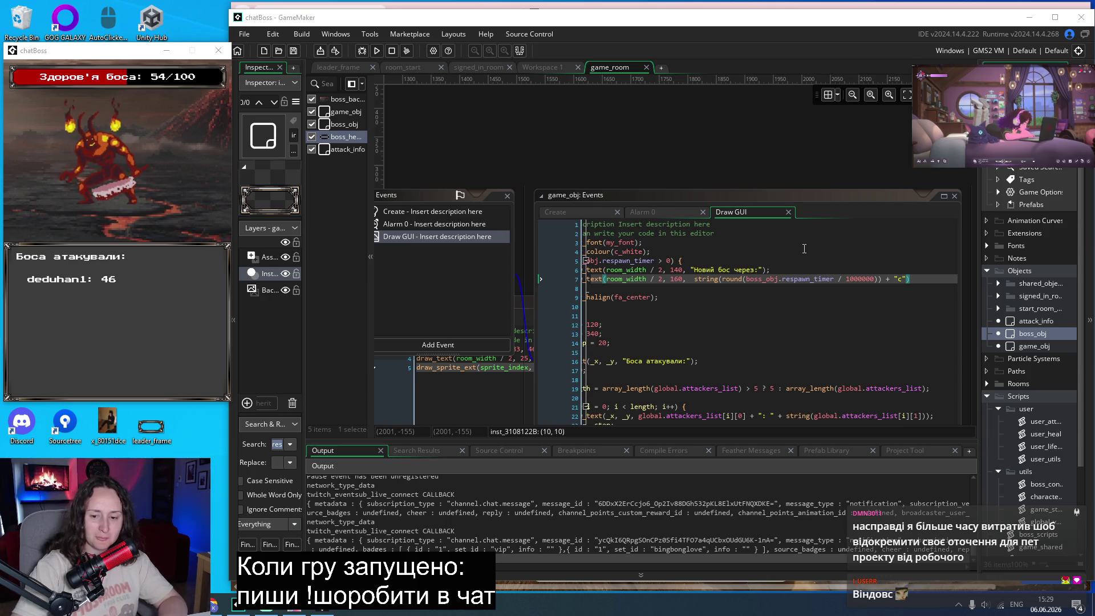
pyautogui.click(726, 311)
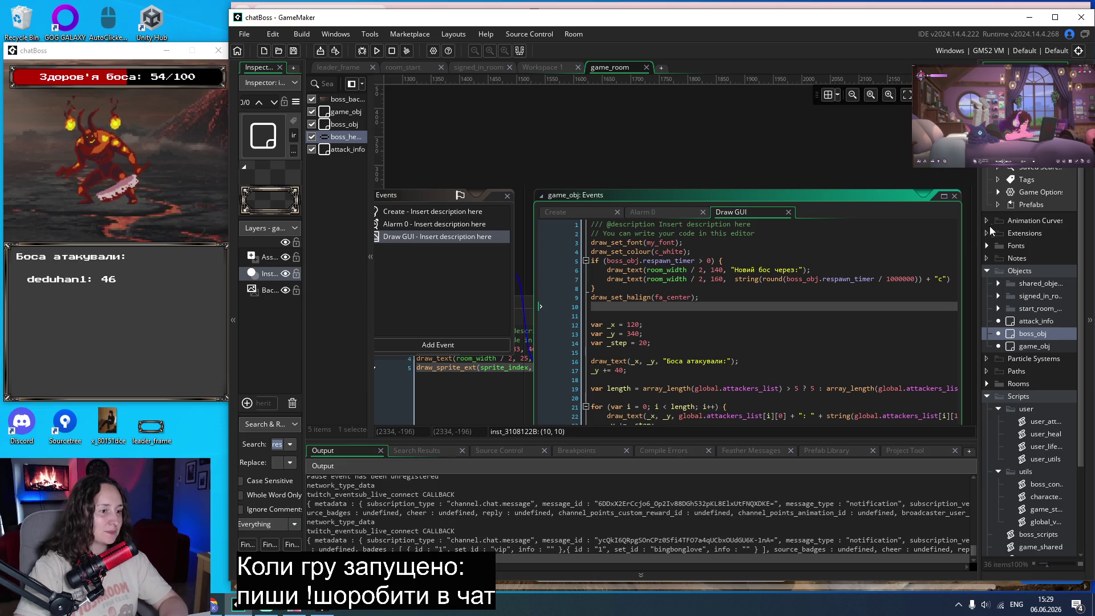
pyautogui.moveTo(621, 280)
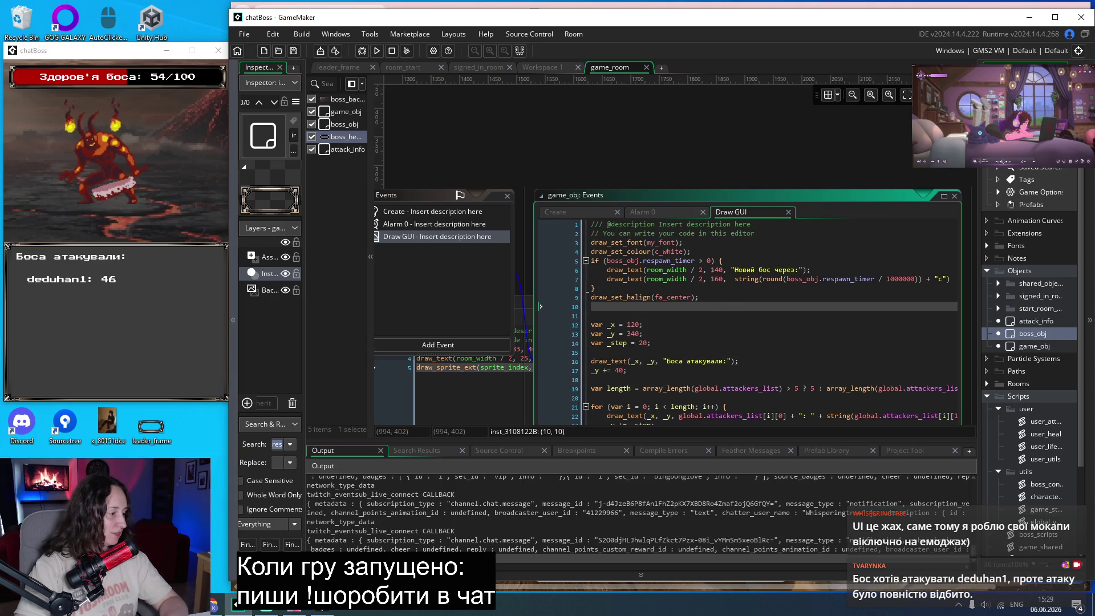
pyautogui.click(217, 610)
# Check the round page and the rounding functions list, then switch back to GameMaker.
pyautogui.click(664, 14)
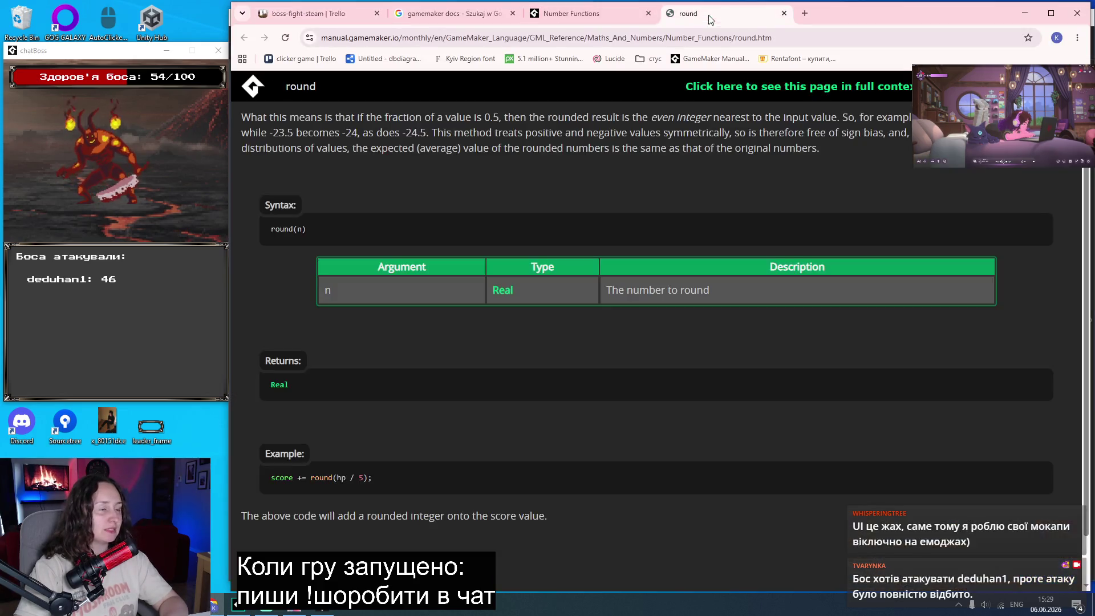
pyautogui.click(572, 13)
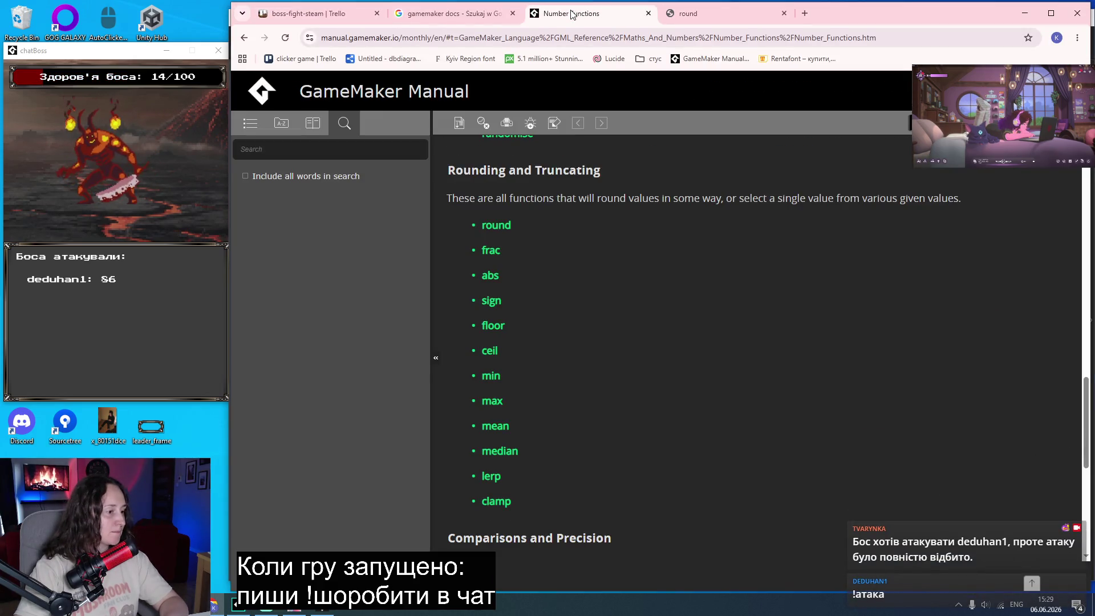
pyautogui.click(713, 21)
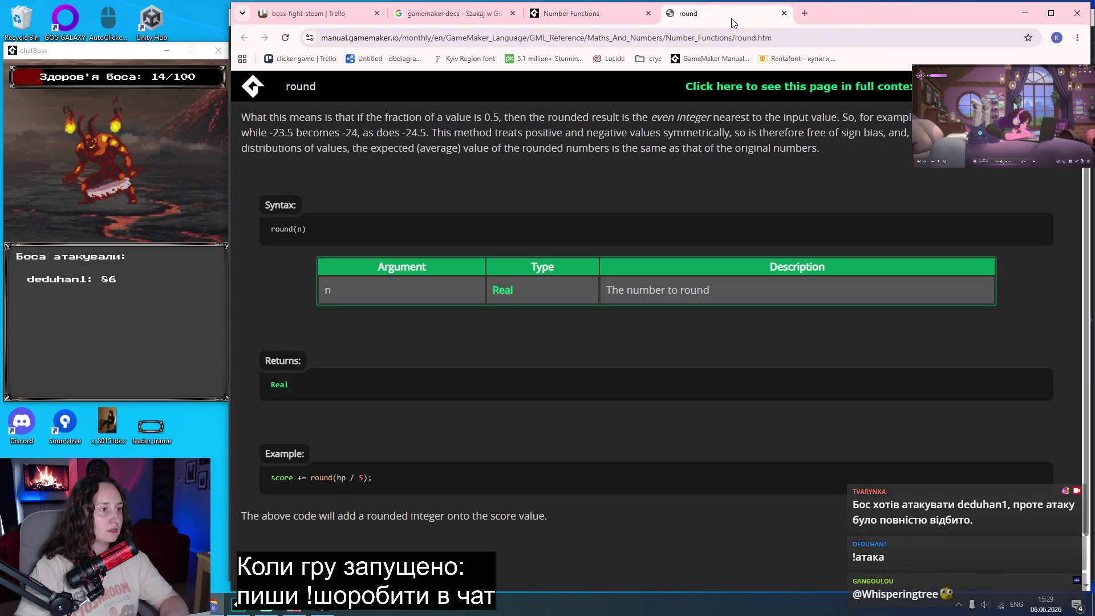
pyautogui.hotkey('alt', 'Tab')
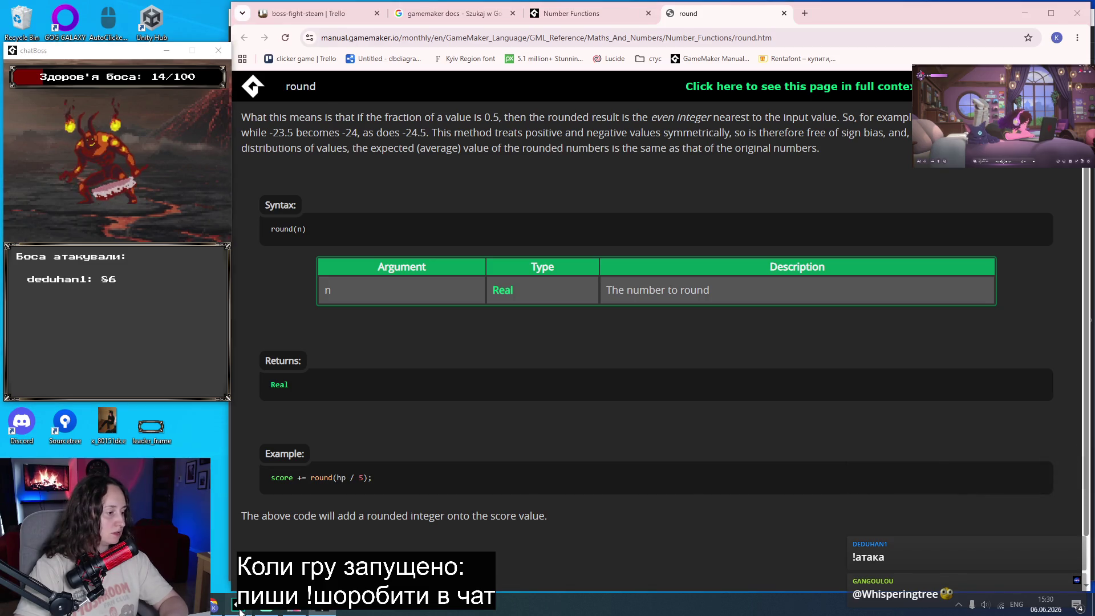
pyautogui.click(238, 606)
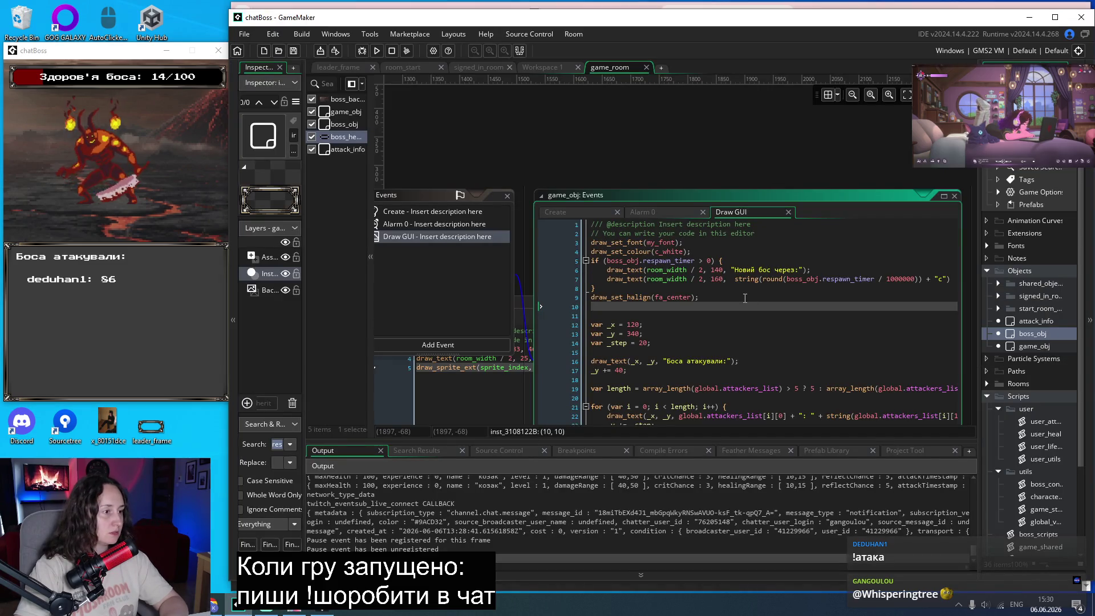
# Add a new empty object named boss_respawn_info to the Objects folder.
pyautogui.scroll(-2, 729, 315)
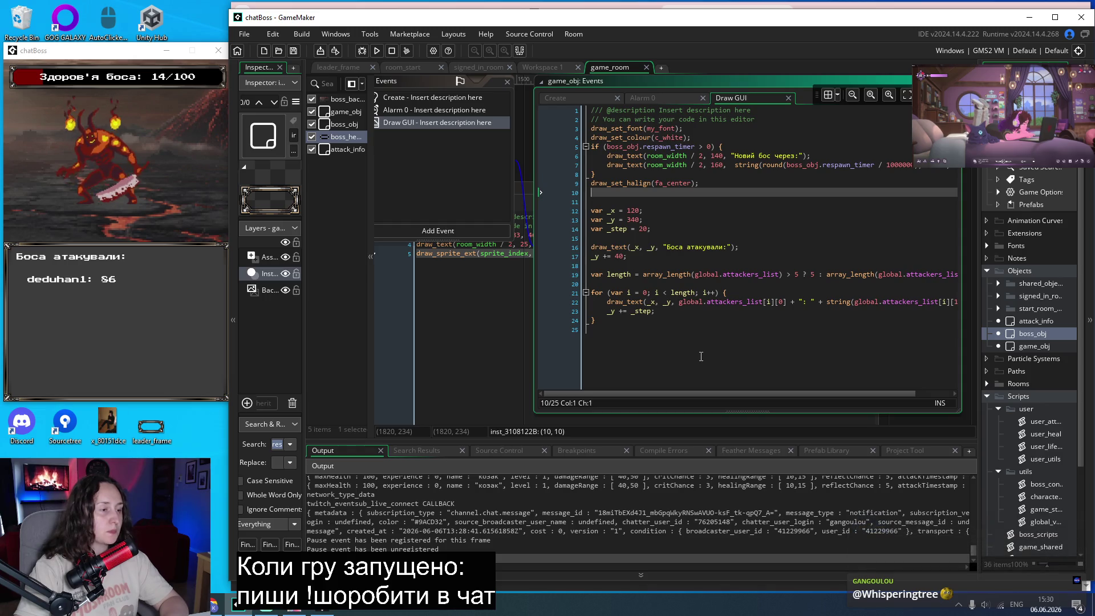
pyautogui.scroll(1, 701, 355)
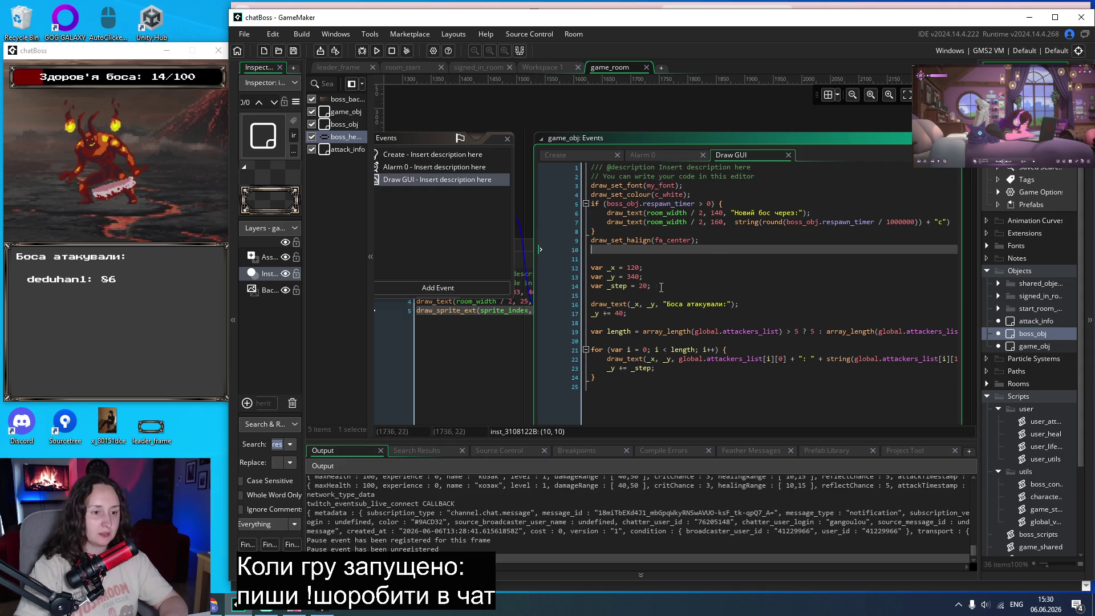
pyautogui.rightClick(1019, 271)
pyautogui.moveTo(981, 278)
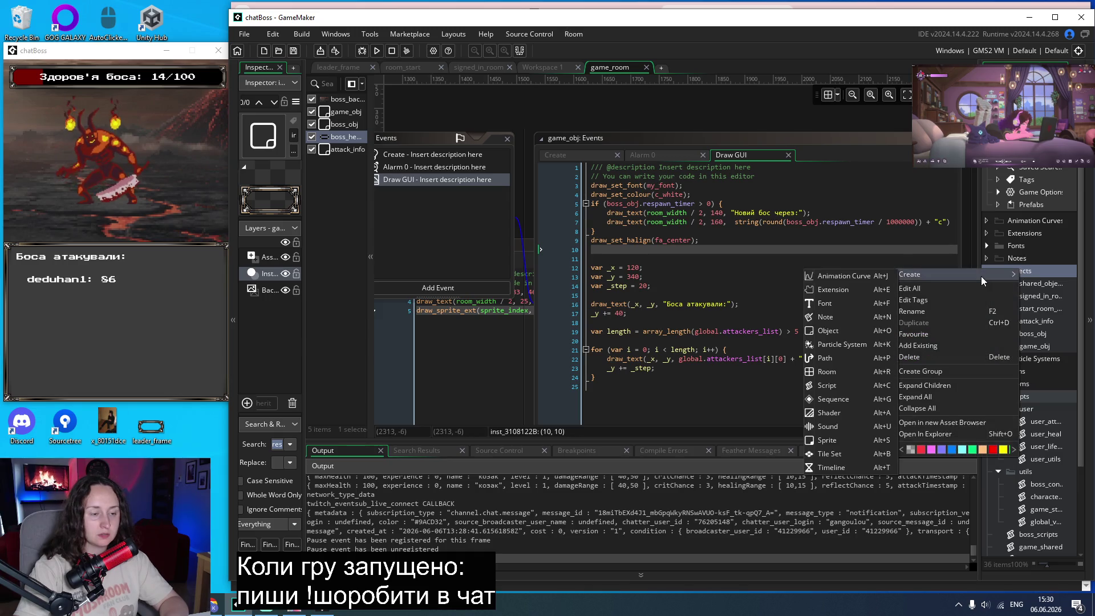
pyautogui.click(830, 330)
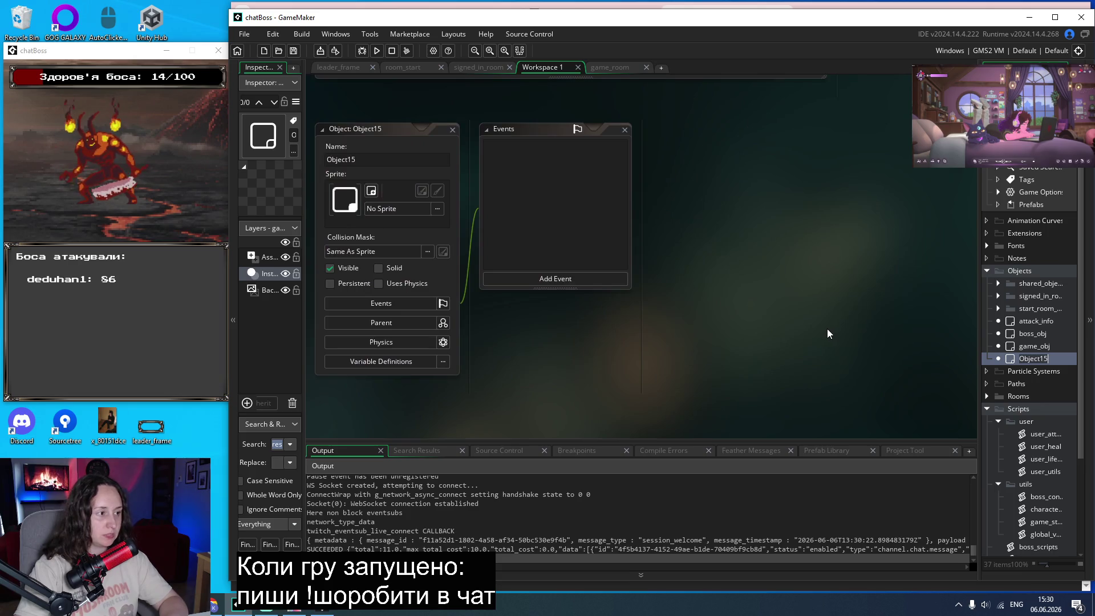
pyautogui.write('boss_respawr')
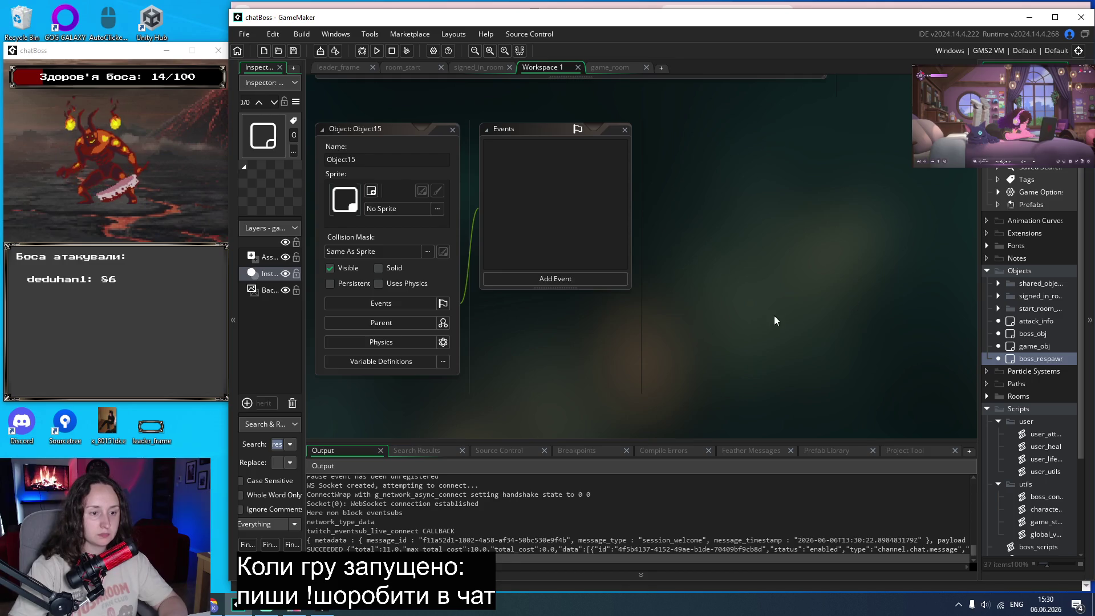
pyautogui.press('Return')
pyautogui.scroll(-5, 836, 283)
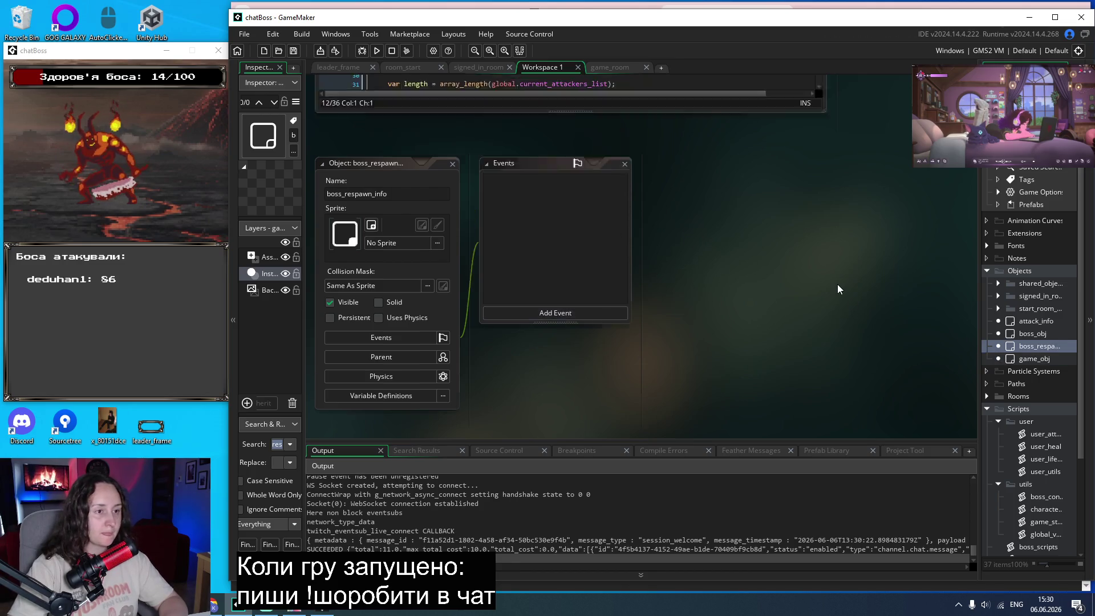
# Open game_obj's Draw GUI code at the respawn timer block.
pyautogui.scroll(3, 835, 280)
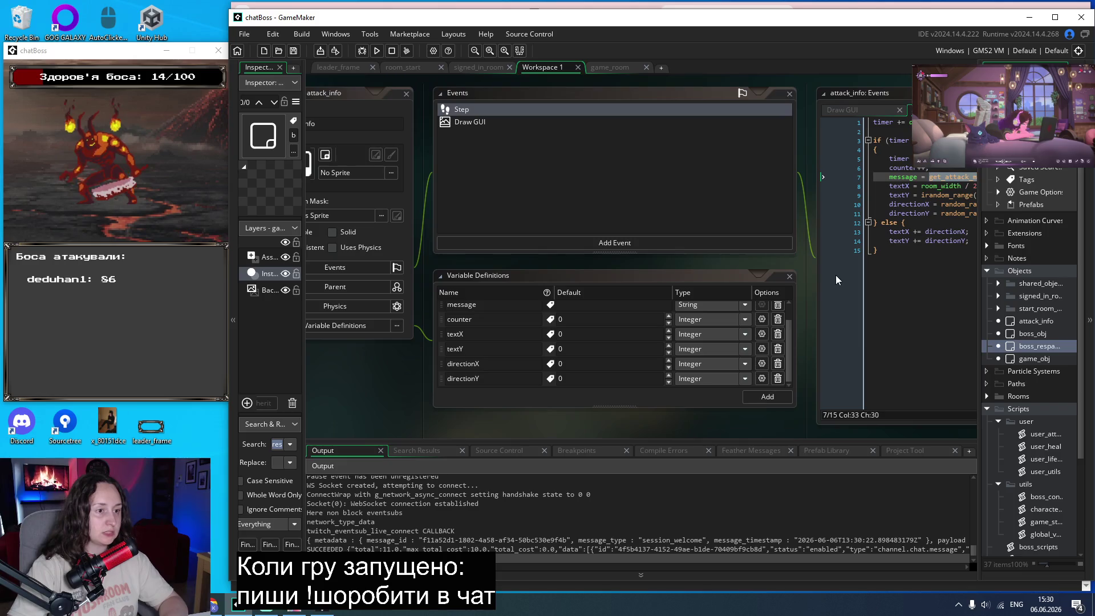
pyautogui.hscroll(4, 814, 172)
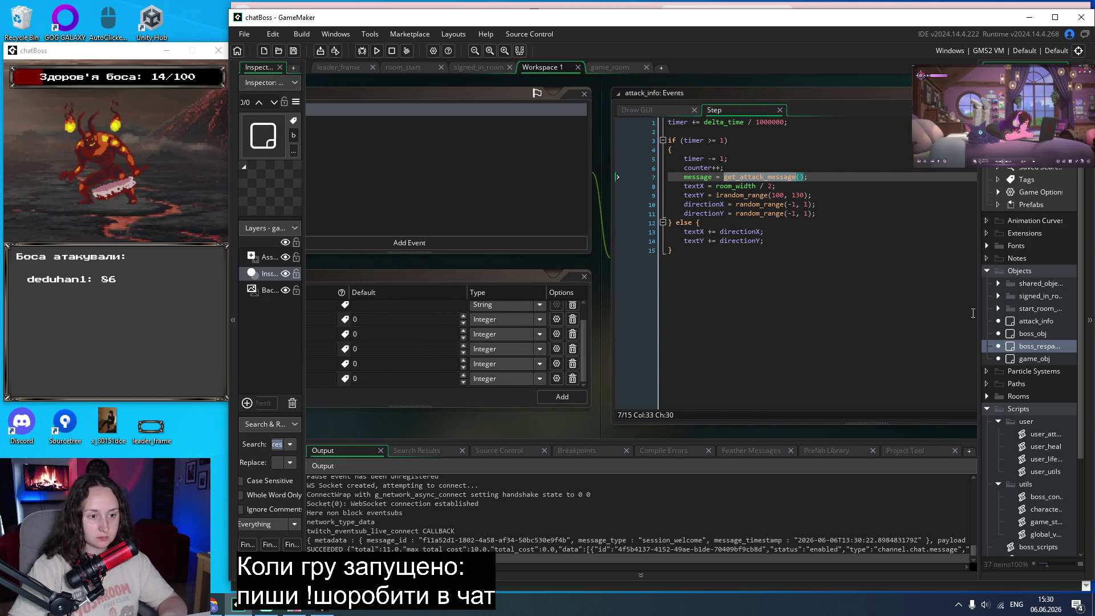
pyautogui.doubleClick(1046, 358)
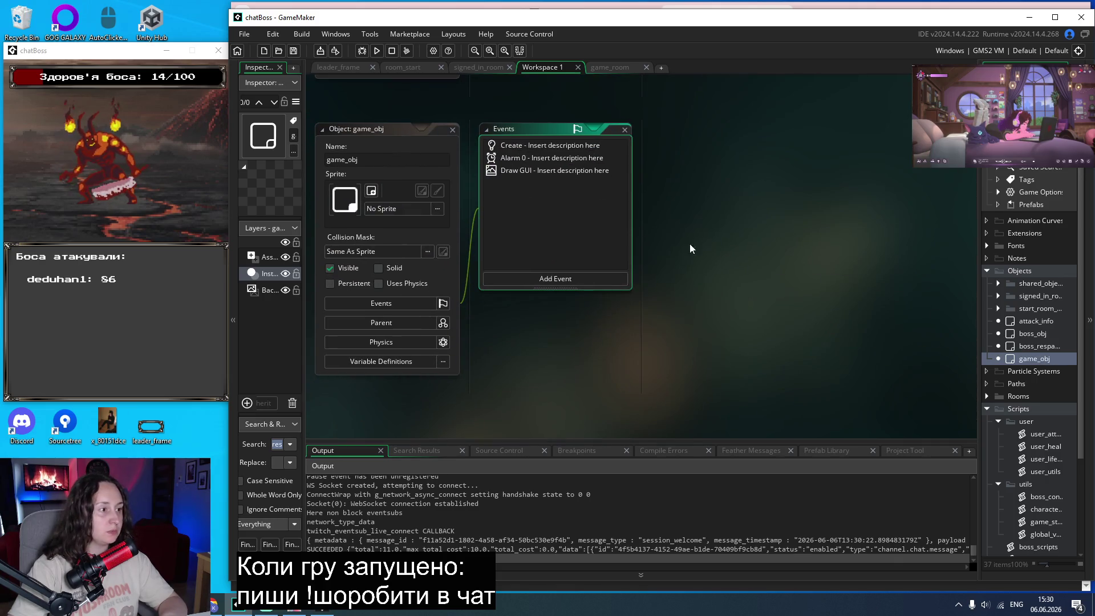
pyautogui.click(529, 173)
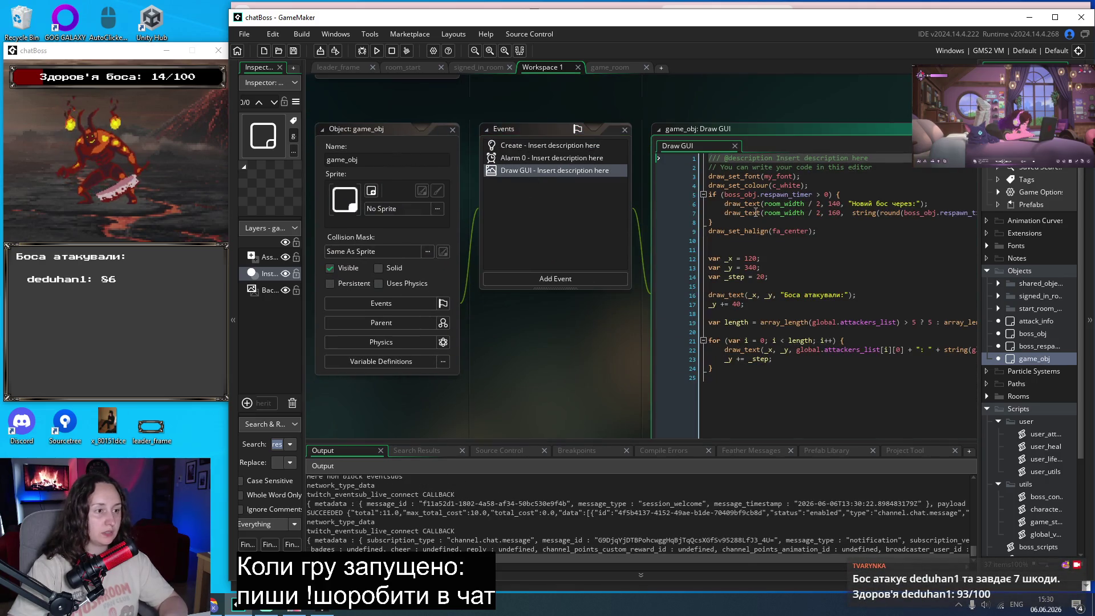
pyautogui.click(835, 232)
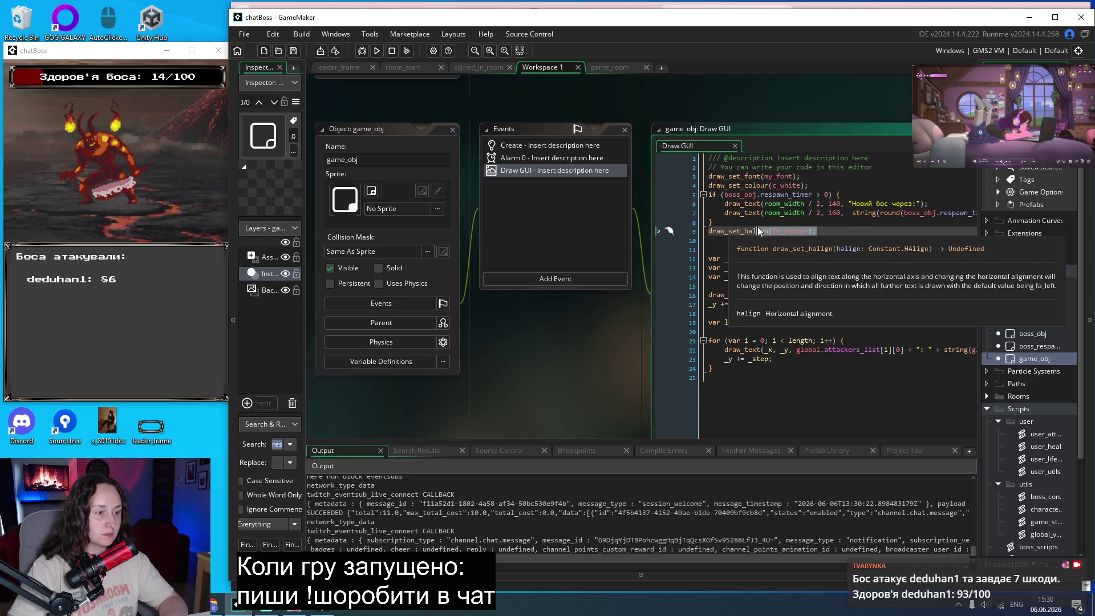
pyautogui.click(720, 221)
# Cut the if (boss_obj.respawn_timer > 0) countdown block out of game_obj, then reopen boss_respawn_info.
pyautogui.moveTo(719, 221); pyautogui.dragTo(681, 194)
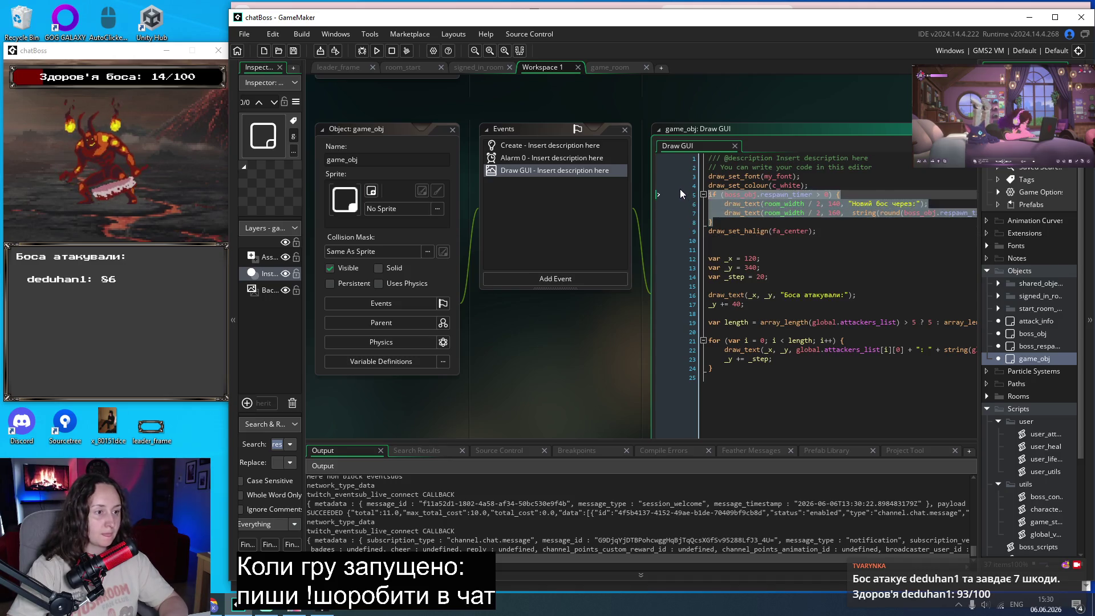
pyautogui.press('BackSpace')
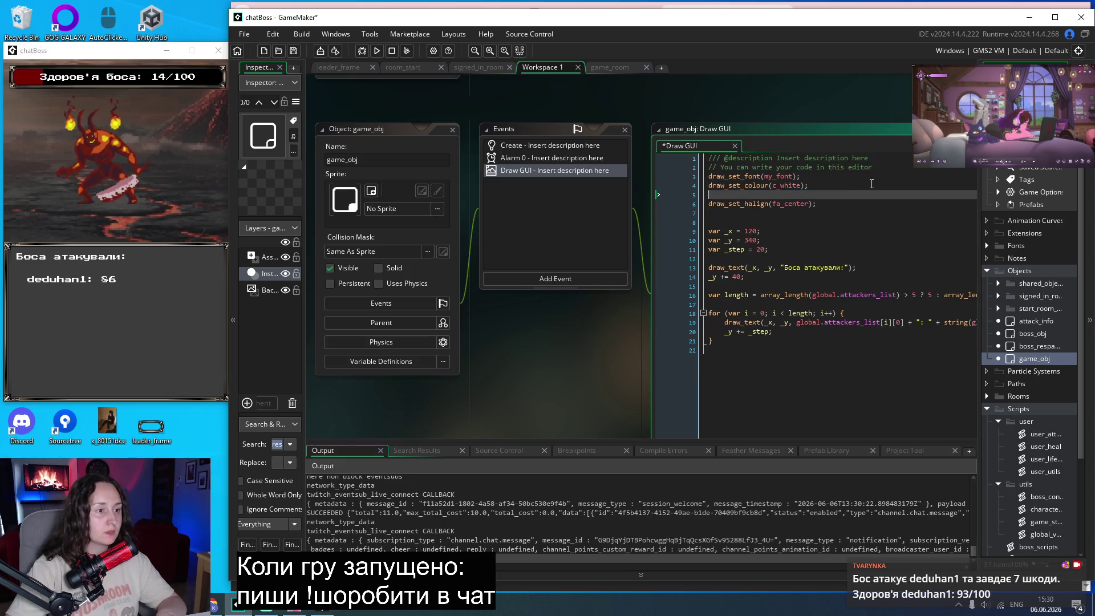
pyautogui.hotkey('ctrl', 'z')
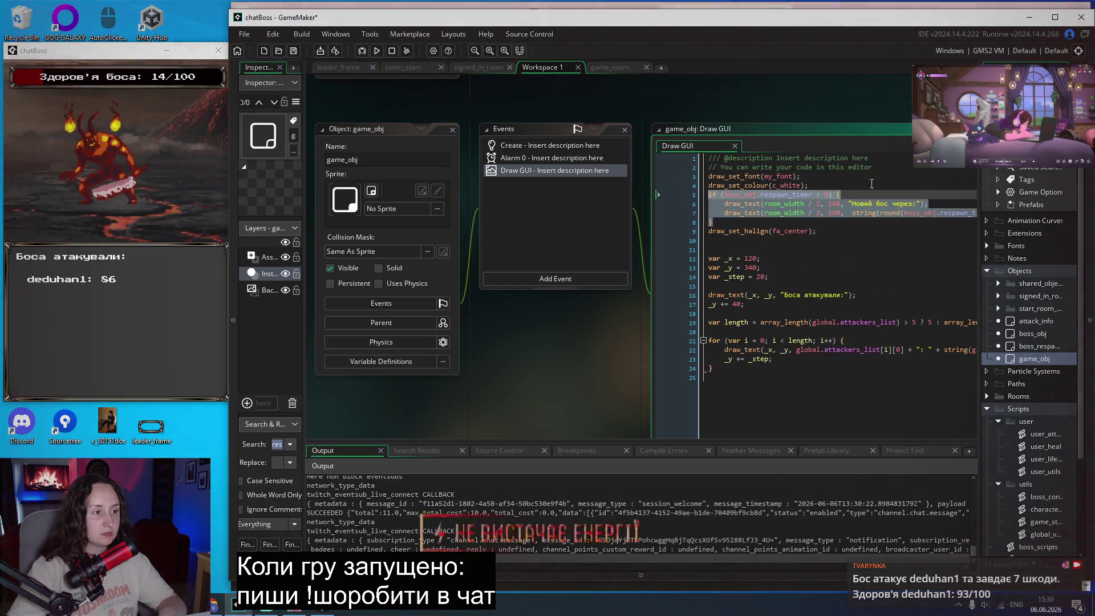
pyautogui.moveTo(726, 221)
pyautogui.mouseDown()
pyautogui.moveTo(693, 197)
pyautogui.moveTo(686, 175)
pyautogui.moveTo(678, 192)
pyautogui.mouseUp()
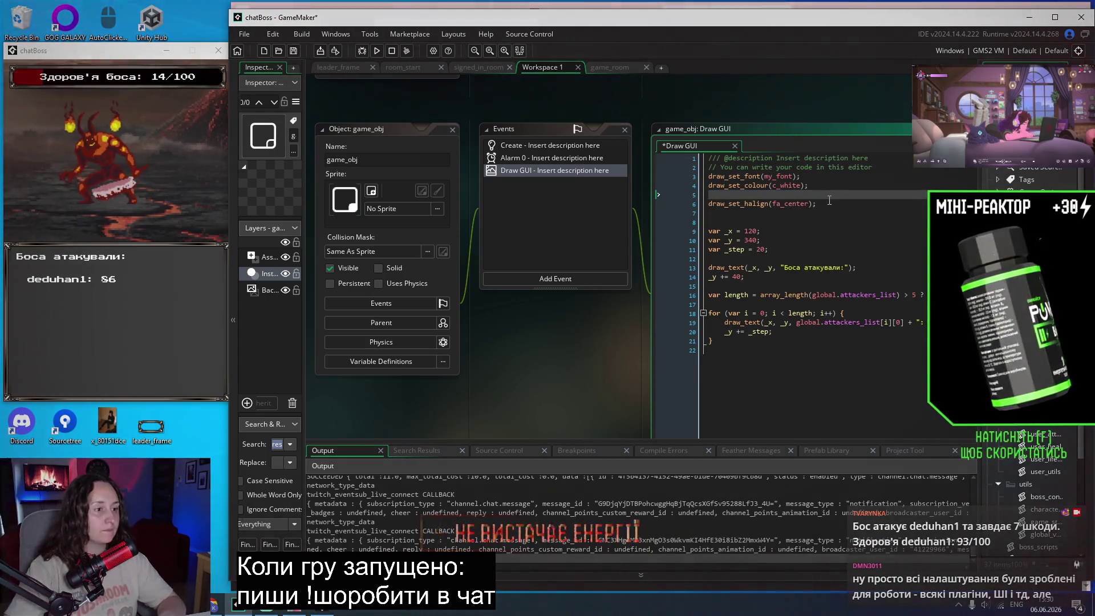
pyautogui.press('Delete')
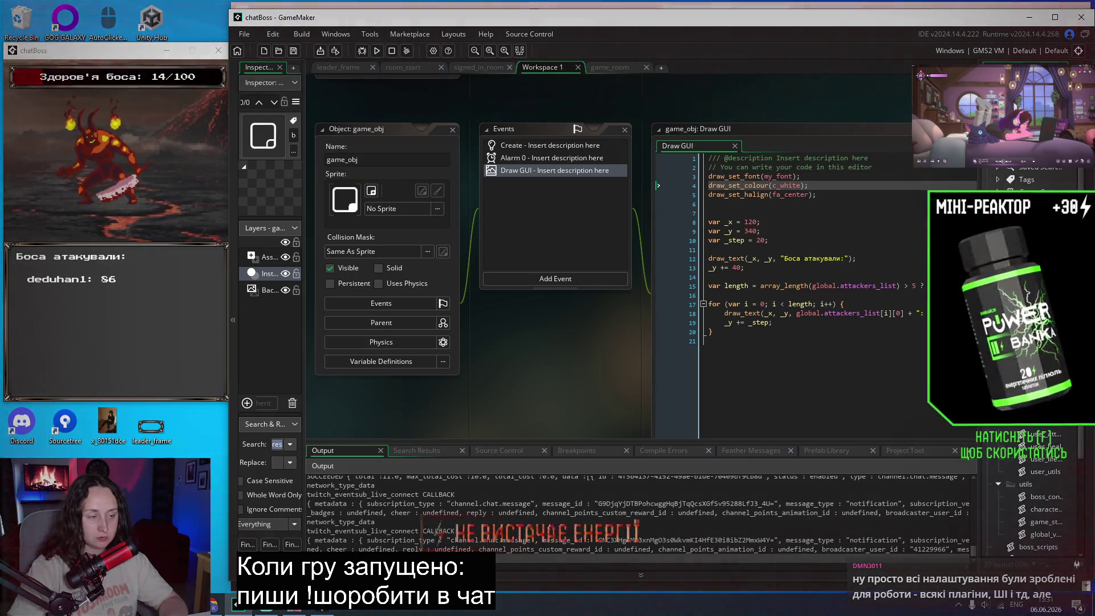
pyautogui.doubleClick(1038, 346)
pyautogui.click(540, 277)
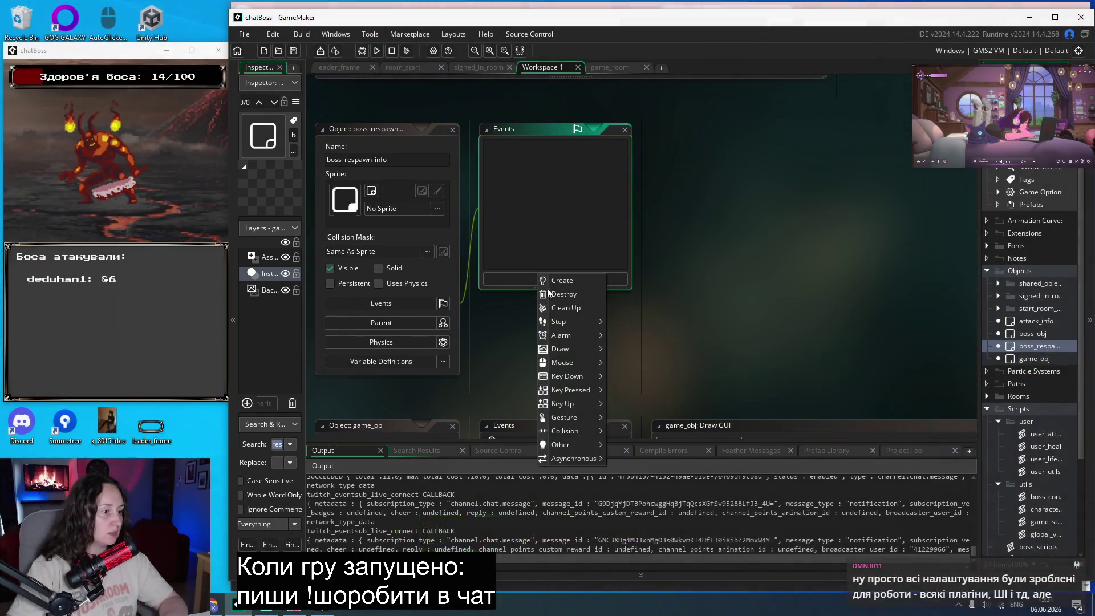
# Paste the respawn countdown block into a new Draw GUI event on boss_respawn_info and save.
pyautogui.moveTo(568, 349)
pyautogui.click(656, 361)
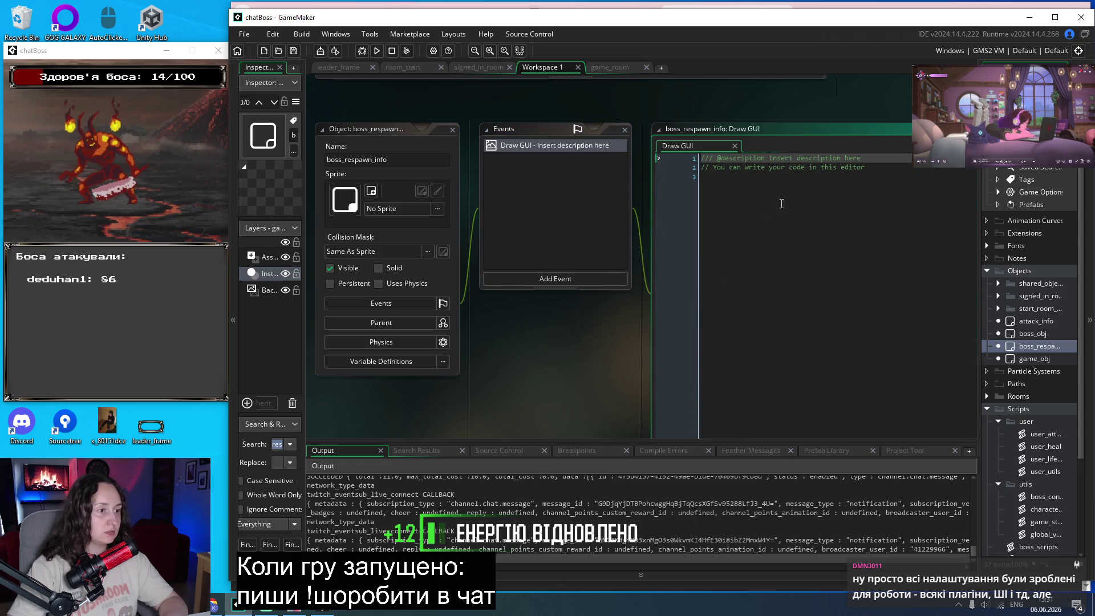
pyautogui.write('if (boss_obj.respawn_timer > 0) {     draw_text(room_width / 2, 140, "Новий бос через:");     draw_text(room_width / 2, 160,  string(round(boss_obj.respawn_timer / 1000000)) + "с") }')
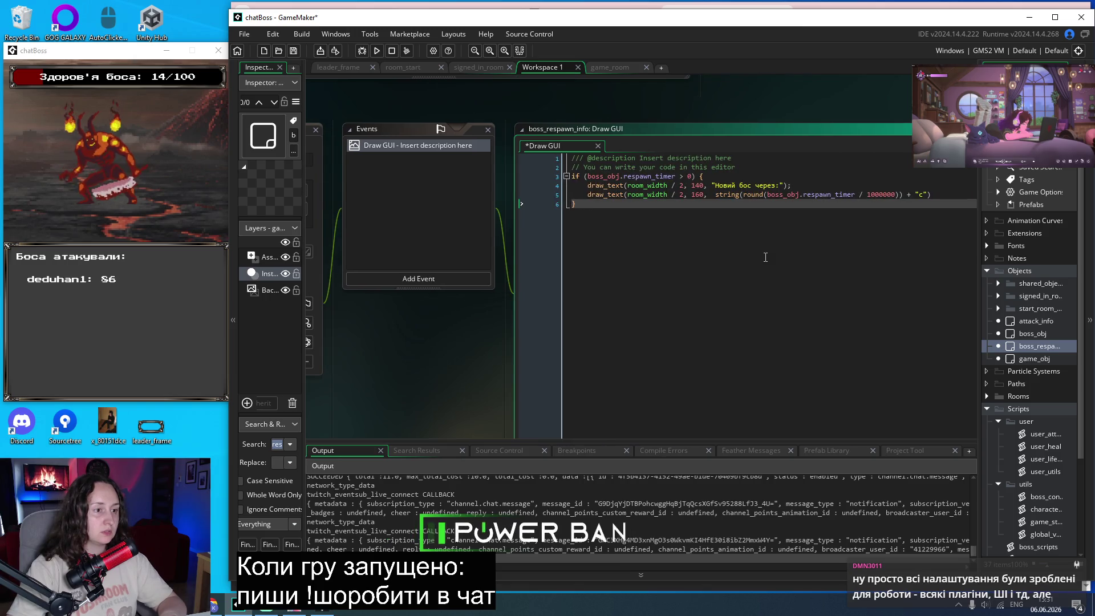
pyautogui.hscroll(-1, 766, 258)
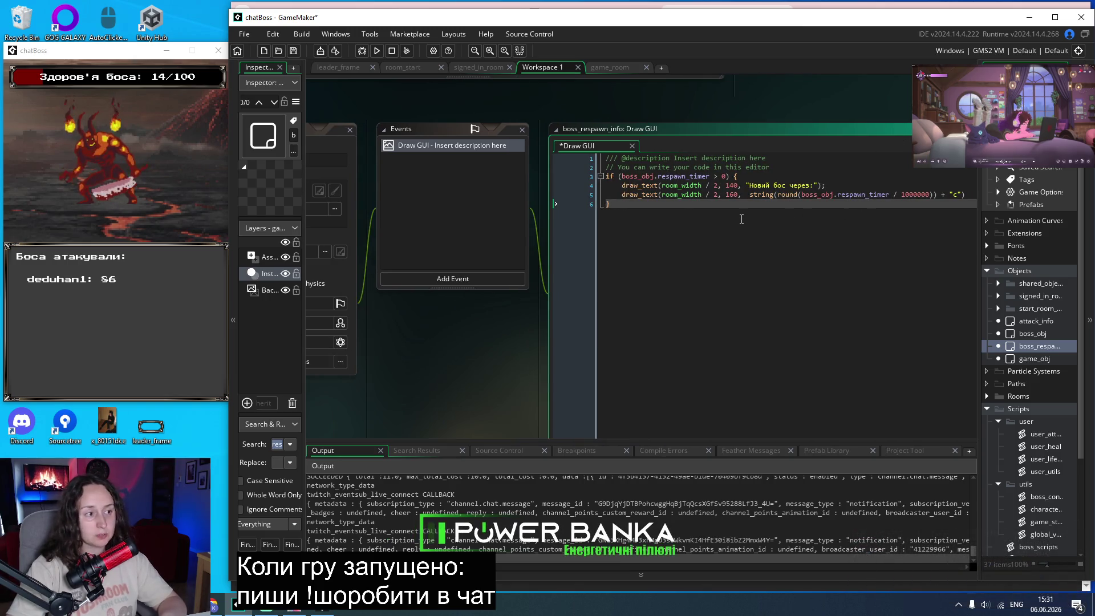
pyautogui.press('Return')
pyautogui.hotkey('ctrl', 's')
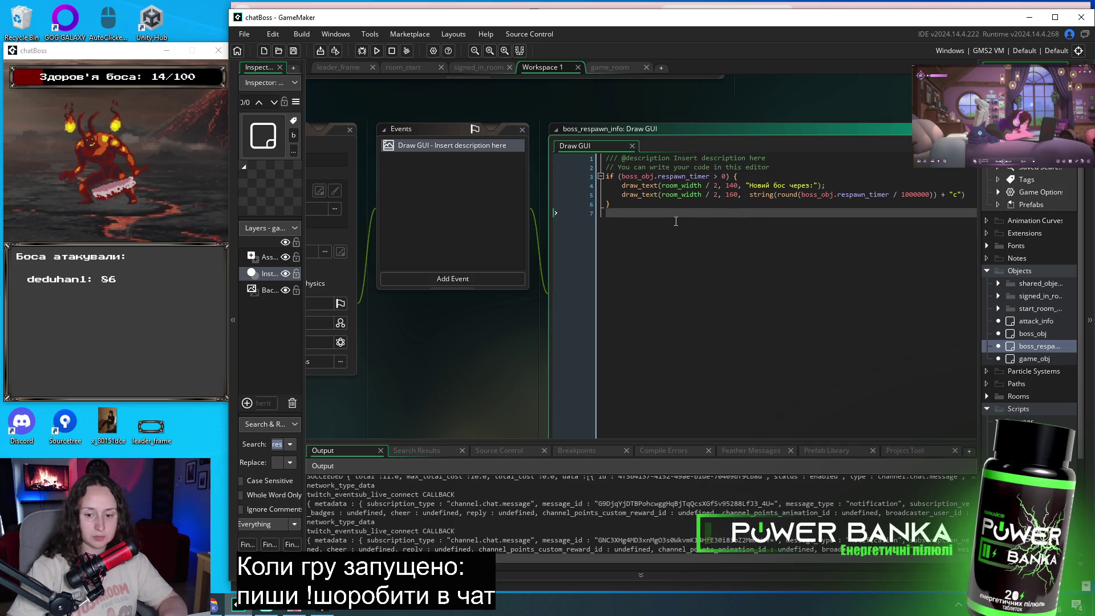
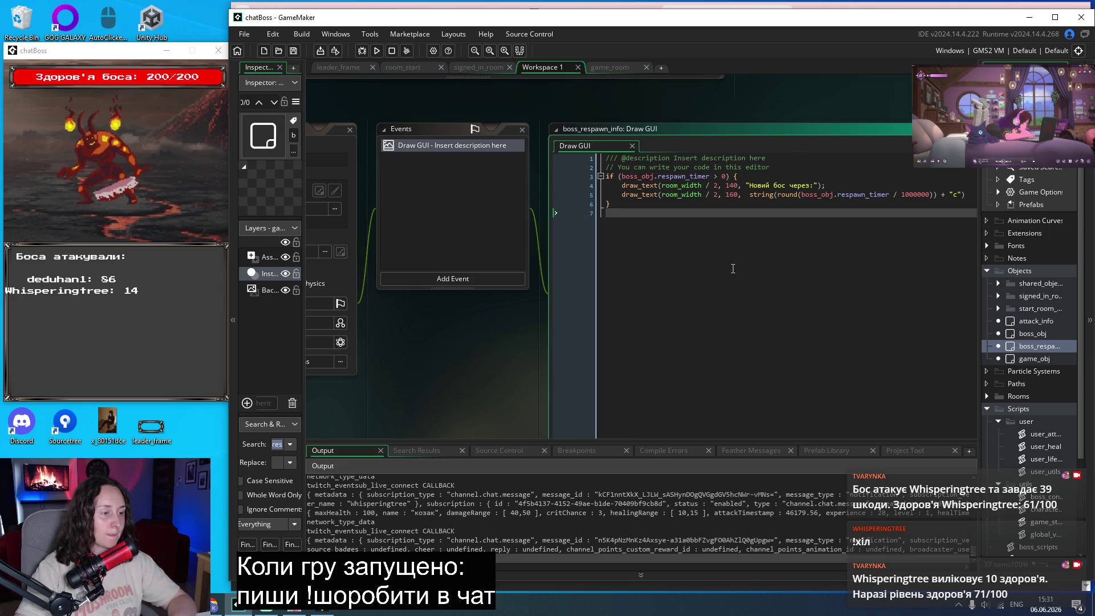
# Scroll the workspace left to show the boss_respawn_info object editor beside its Events and Draw GUI code.
pyautogui.hscroll(-3, 473, 394)
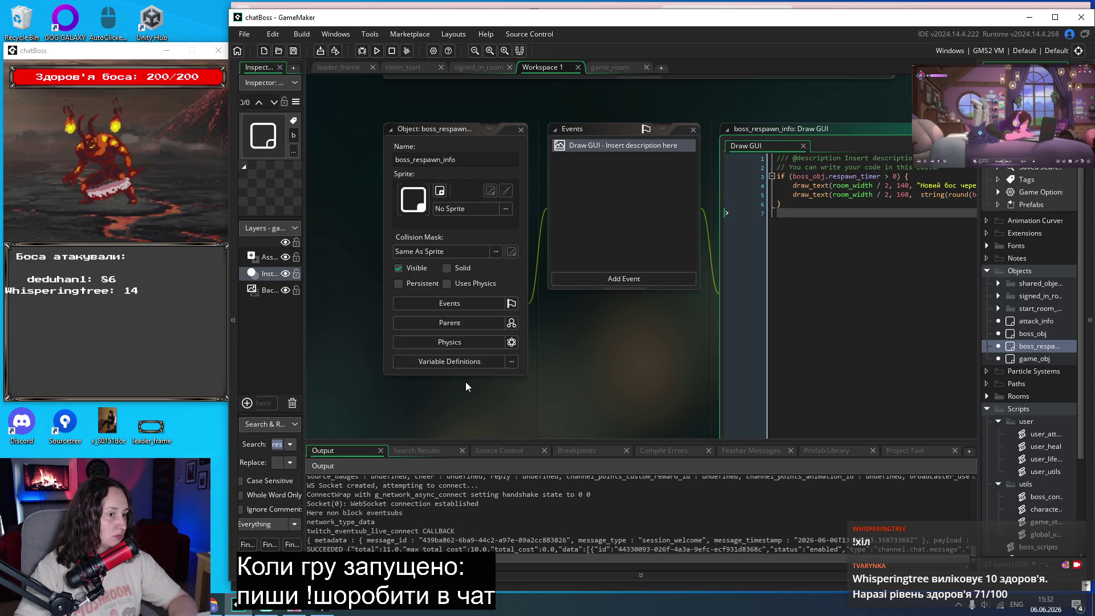
# In Chrome, search Google for 'gamemaker text size'.
pyautogui.click(223, 605)
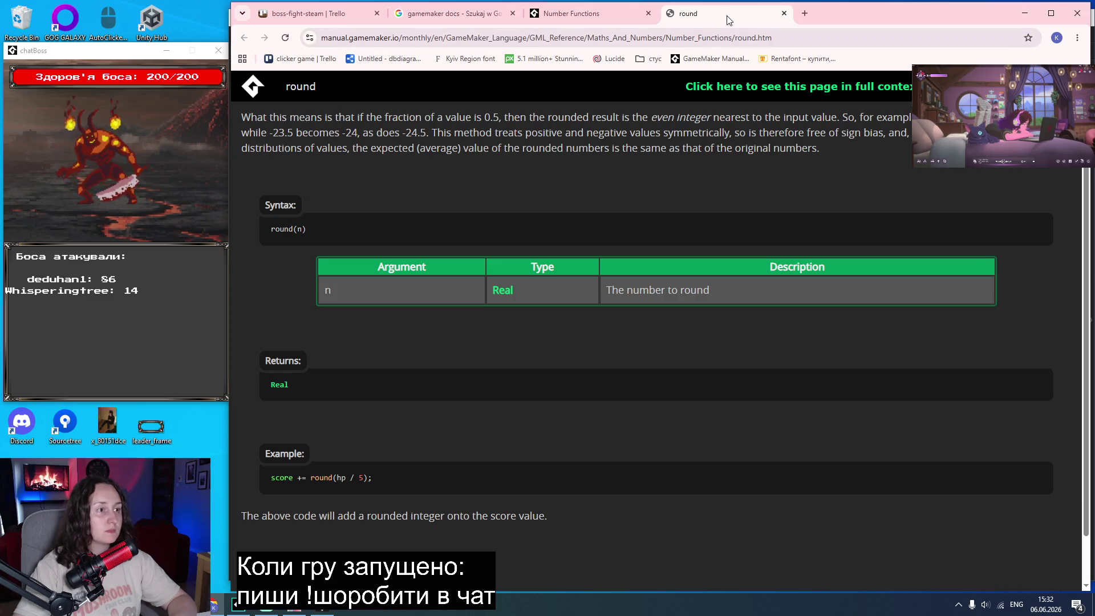
pyautogui.click(692, 42)
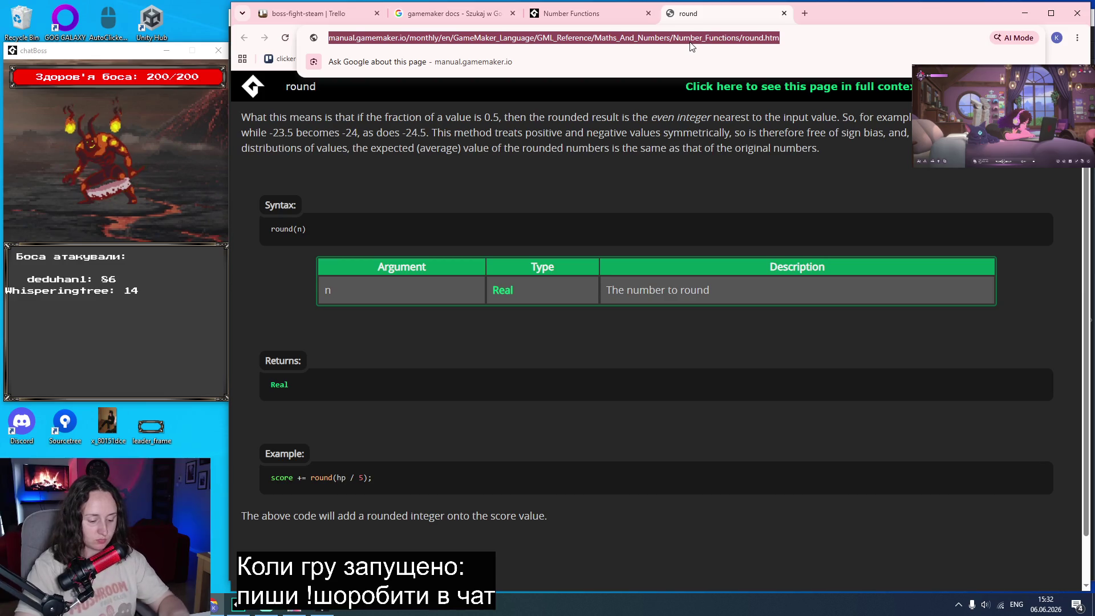
pyautogui.write('gamemaker')
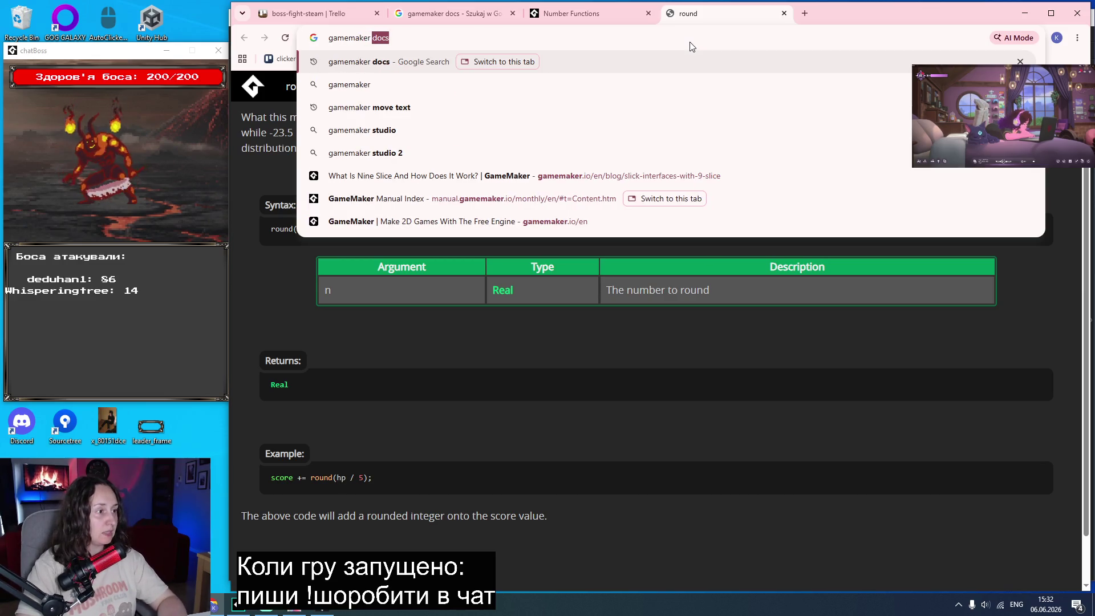
pyautogui.write(' text size')
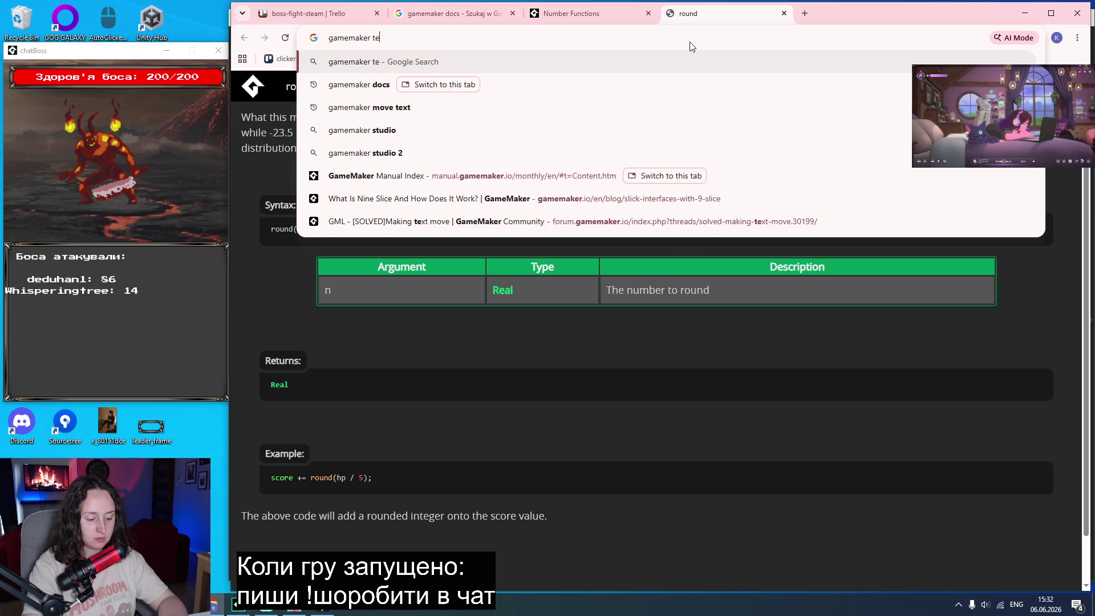
pyautogui.press('Return')
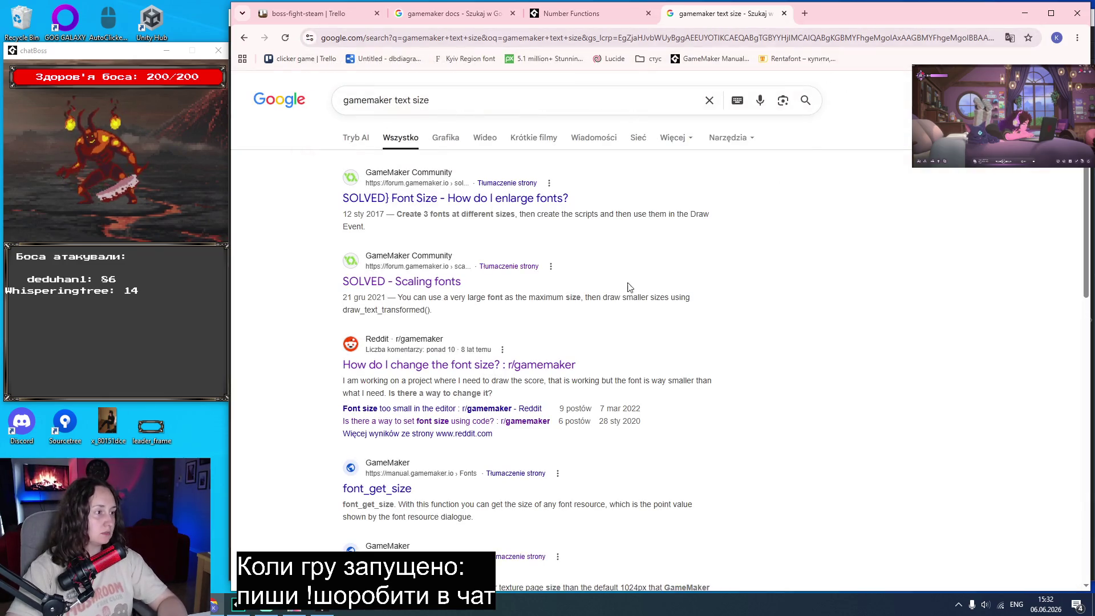
# Open the [SOLVED] Font Size forum thread, read the replies, and follow its draw_text_transformed docs link.
pyautogui.middleClick(435, 199)
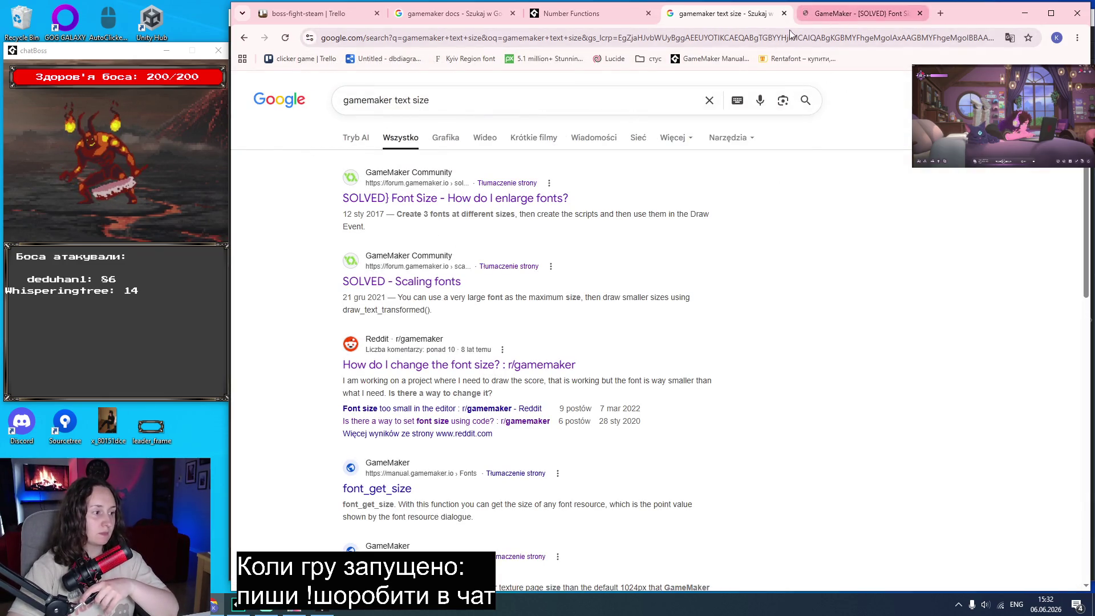
pyautogui.click(850, 13)
pyautogui.scroll(-3, 889, 265)
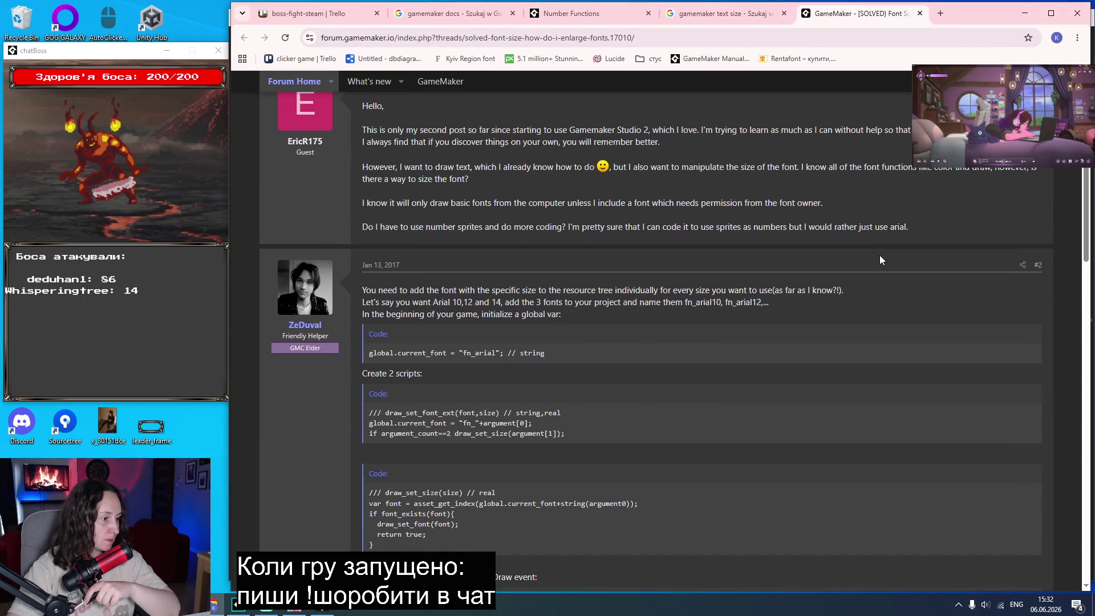
pyautogui.scroll(-3, 879, 256)
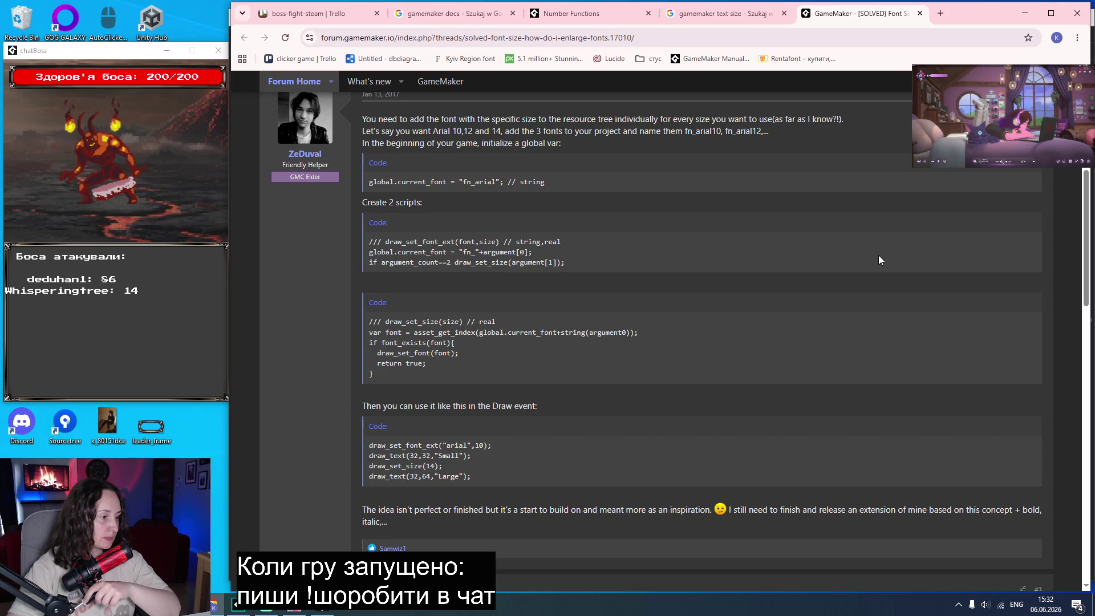
pyautogui.scroll(-2, 879, 260)
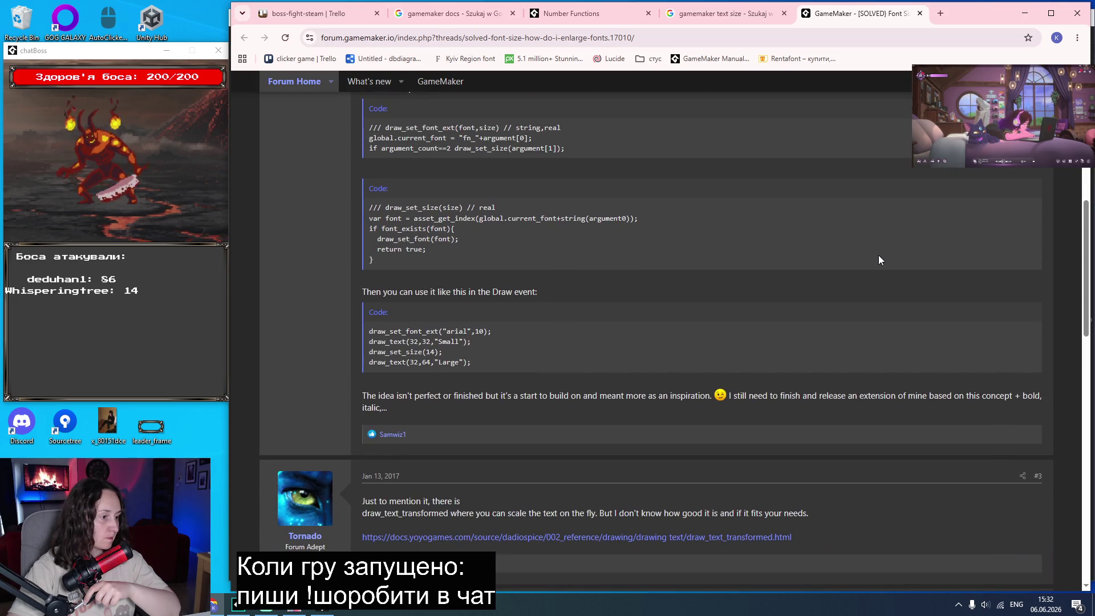
pyautogui.scroll(-2, 879, 260)
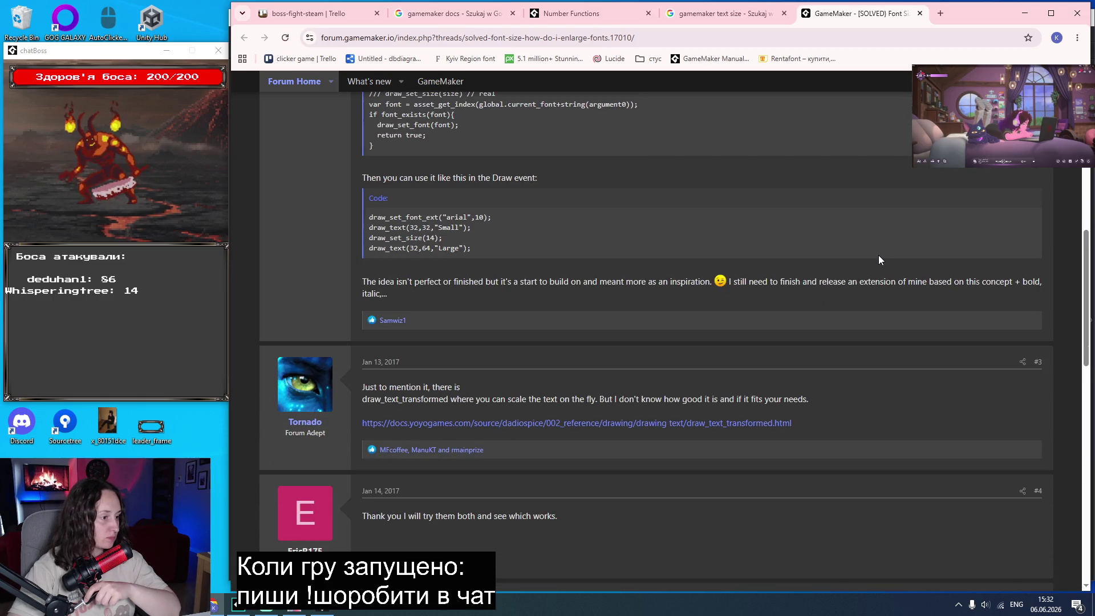
pyautogui.click(543, 427)
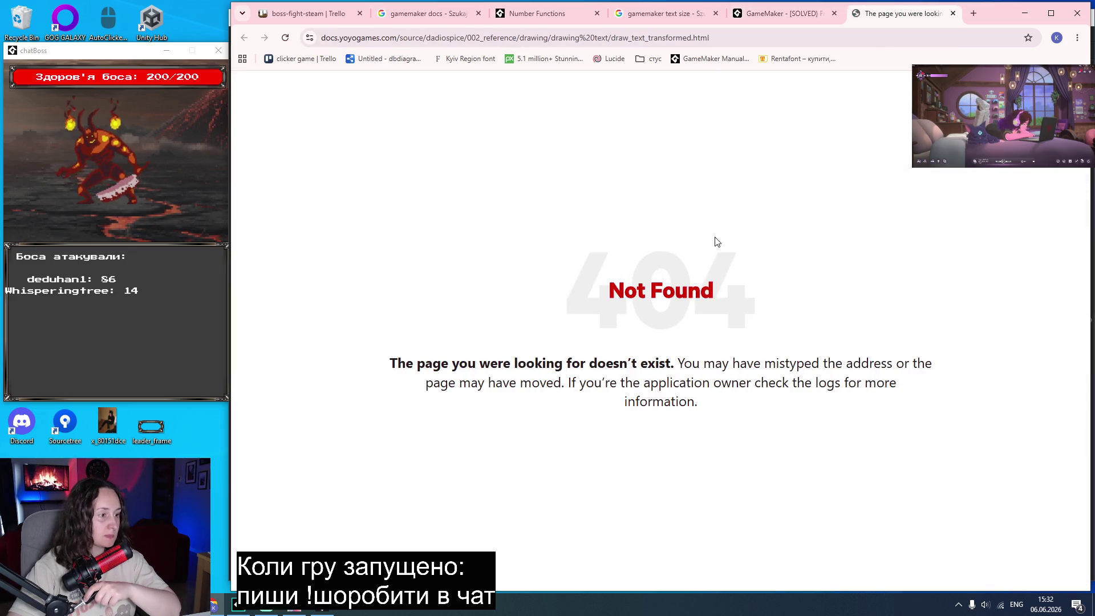
# Close the 404 tab and go from the GML Code Reference to the manual's Drawing section.
pyautogui.middleClick(907, 20)
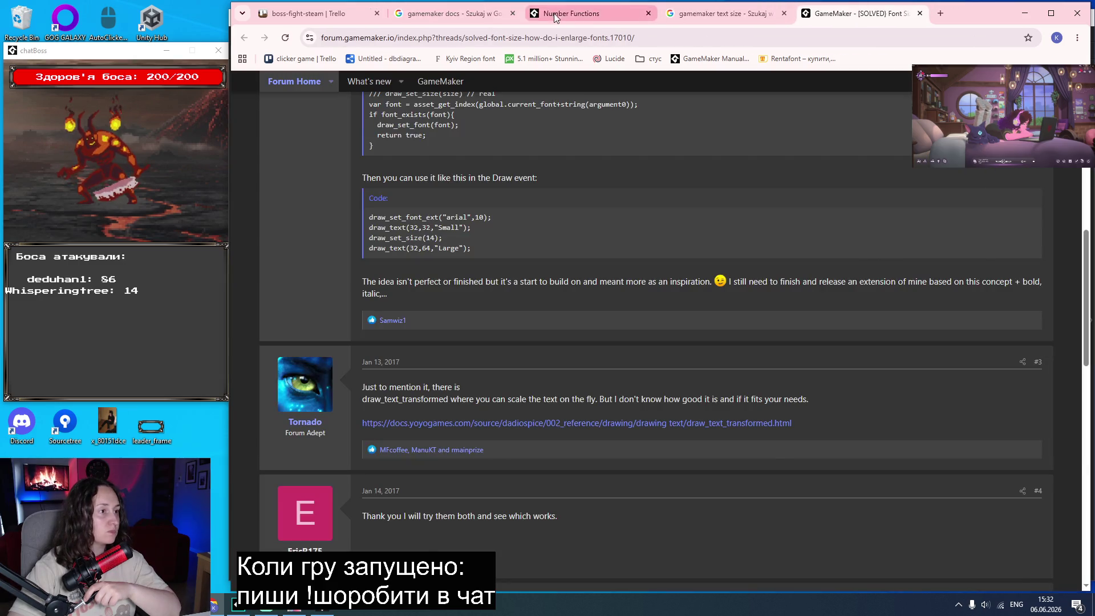
pyautogui.click(556, 14)
pyautogui.scroll(15, 535, 198)
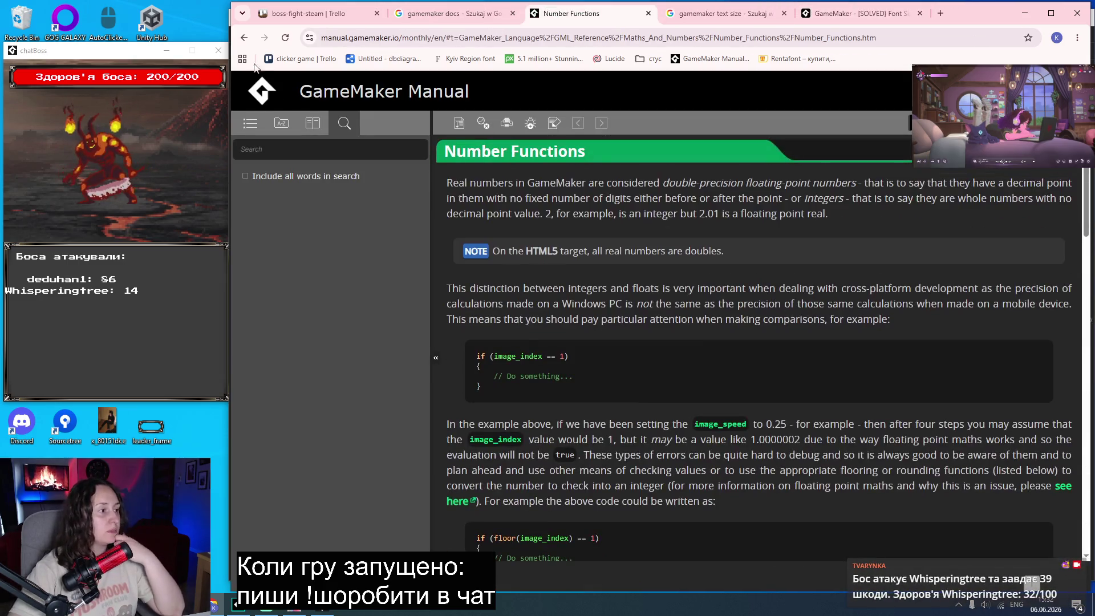
pyautogui.click(244, 38)
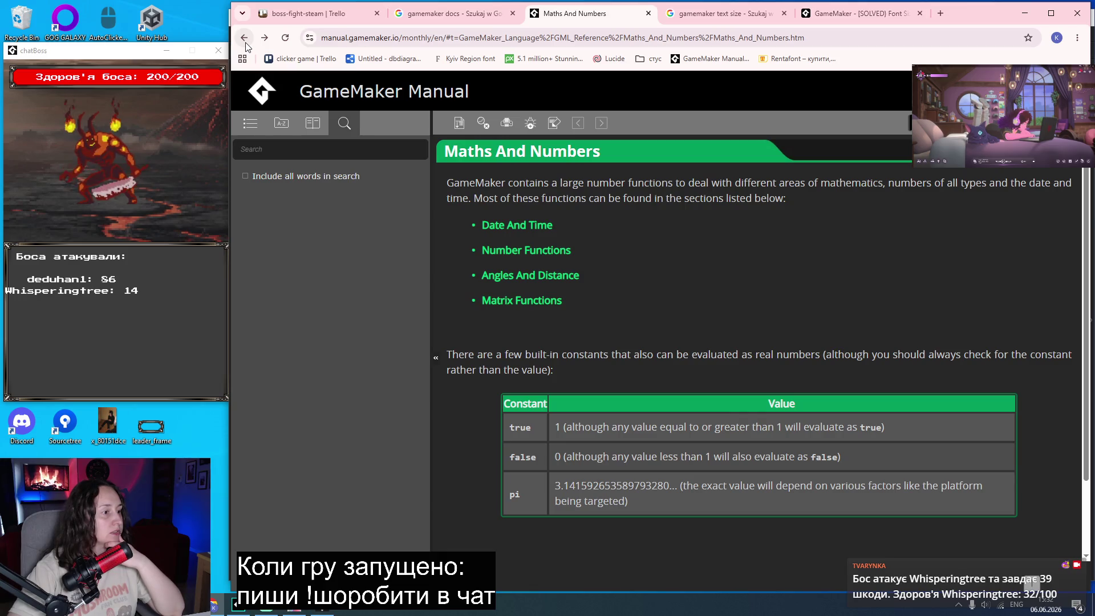
pyautogui.click(245, 37)
pyautogui.scroll(-1, 685, 388)
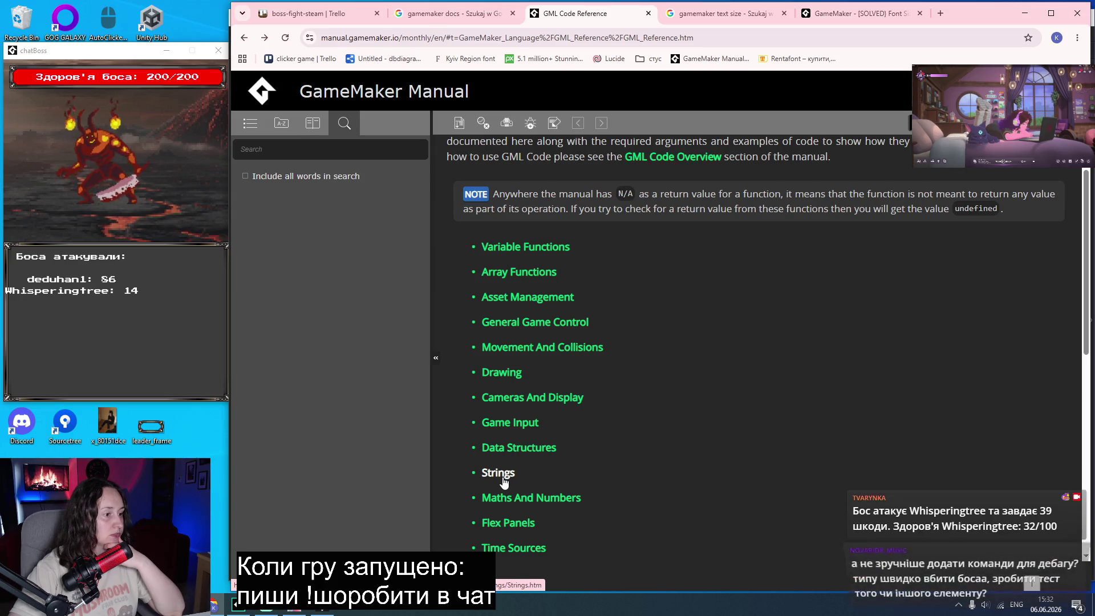
pyautogui.click(514, 377)
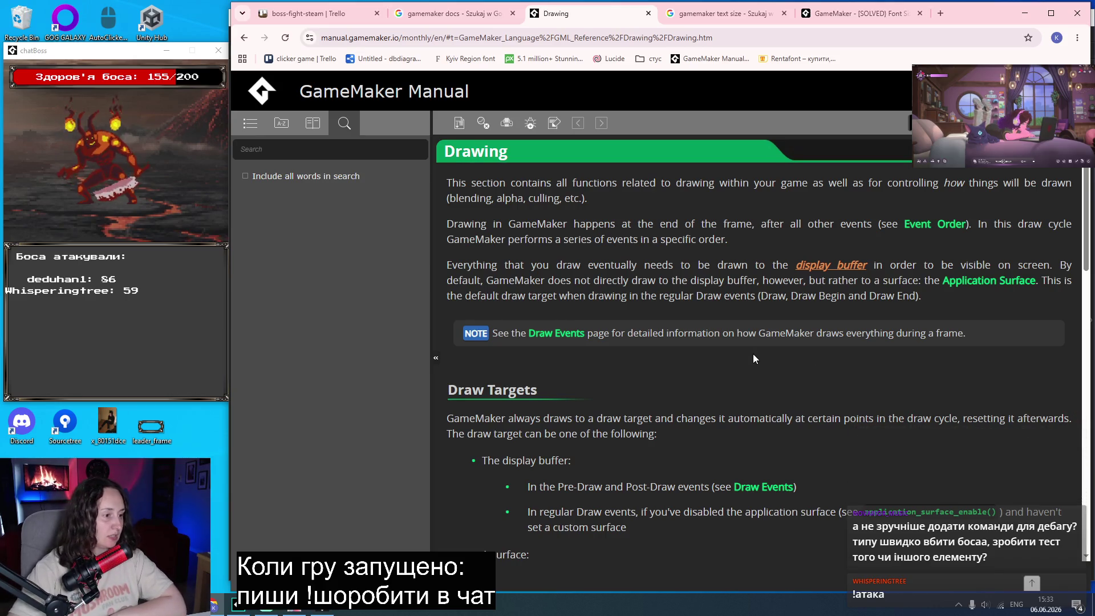
# Open the Drawing > Text functions page and the draw_text_transformed page in a new tab.
pyautogui.scroll(-3, 753, 358)
pyautogui.scroll(3, 751, 355)
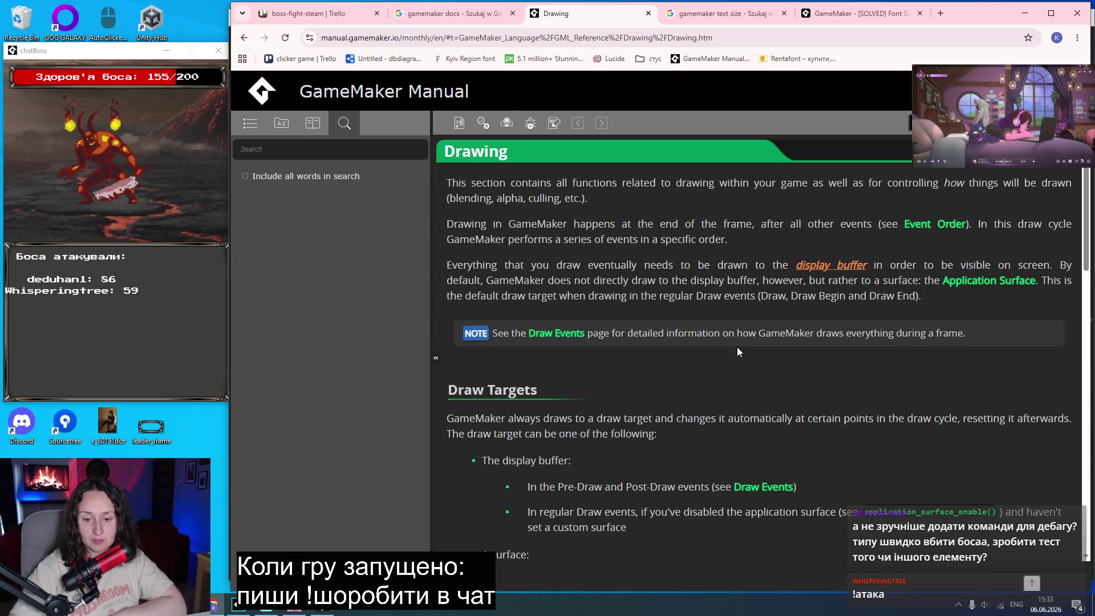
pyautogui.scroll(-10, 737, 351)
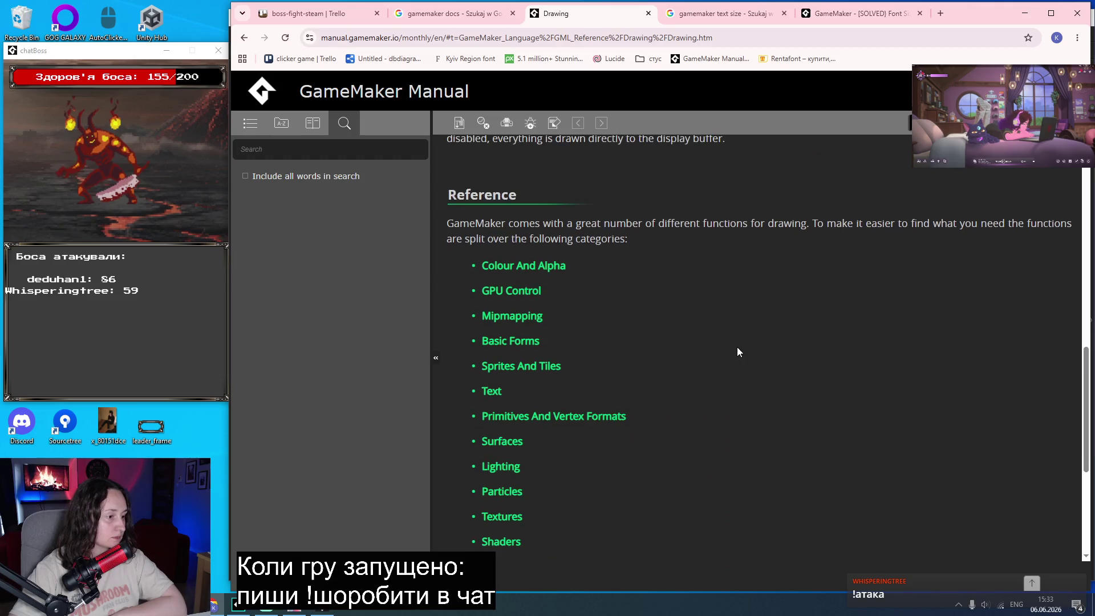
pyautogui.scroll(-2, 568, 265)
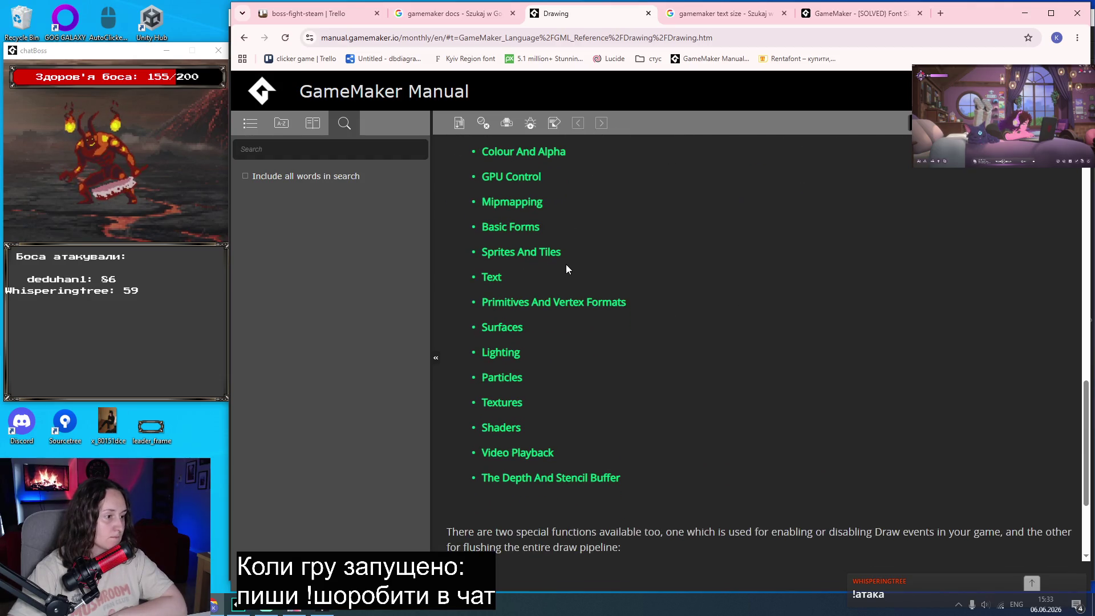
pyautogui.click(492, 277)
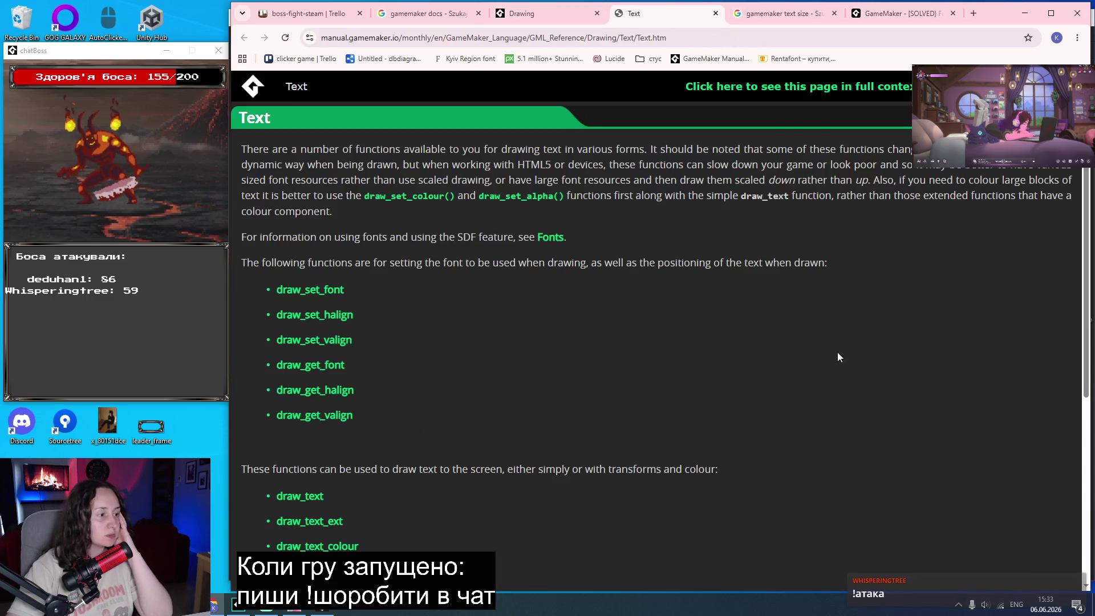
pyautogui.scroll(-3, 829, 334)
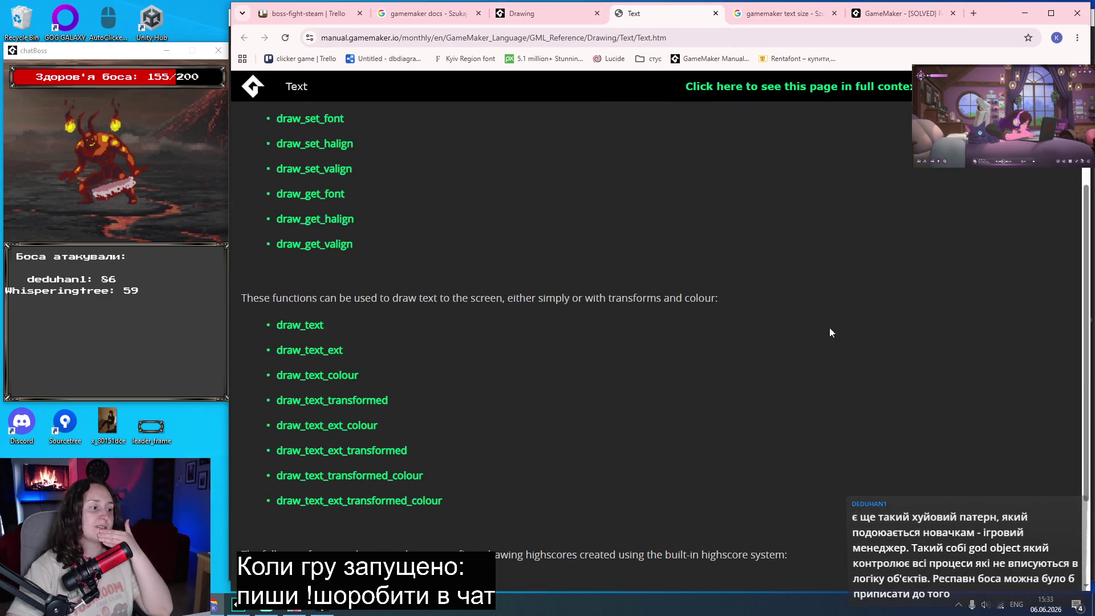
pyautogui.middleClick(342, 401)
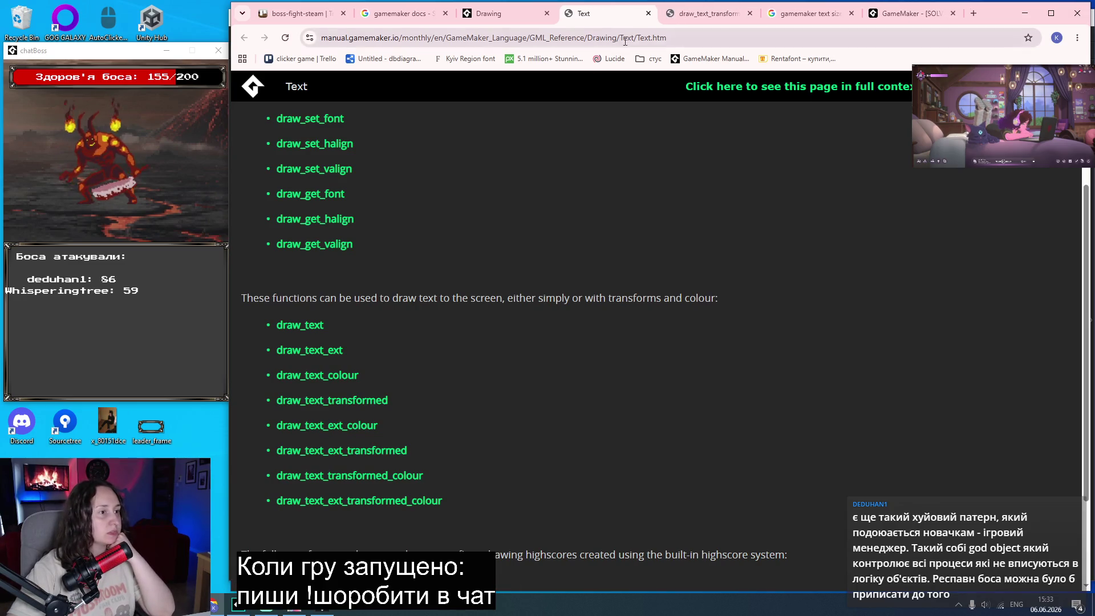
# Select draw_text_transformed in the page's scaling example, then go back to GameMaker's Draw GUI code.
pyautogui.click(697, 14)
pyautogui.scroll(-5, 659, 213)
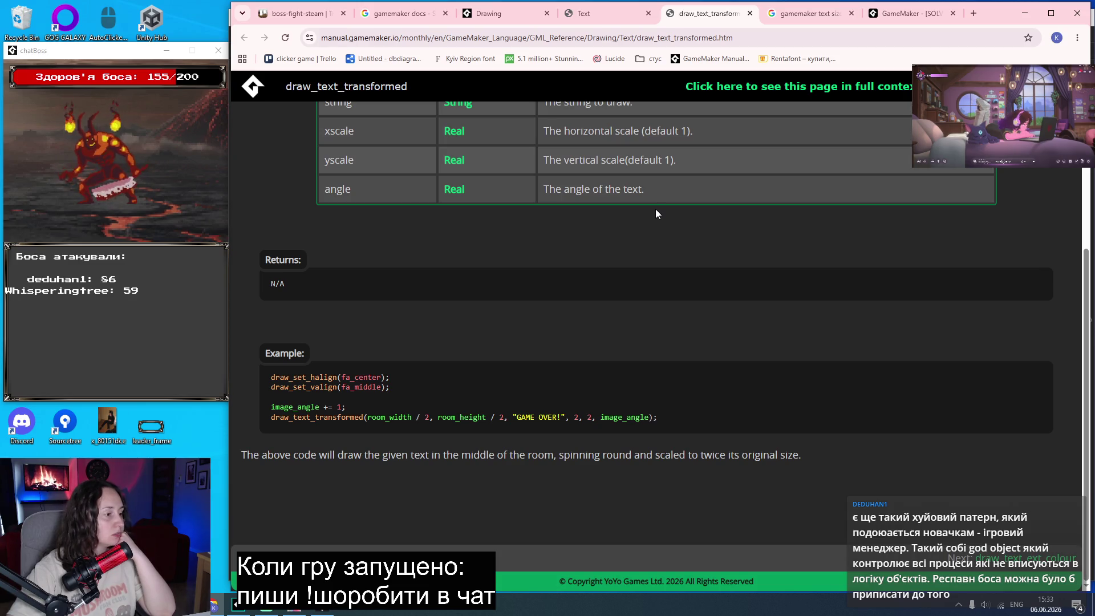
pyautogui.doubleClick(347, 418)
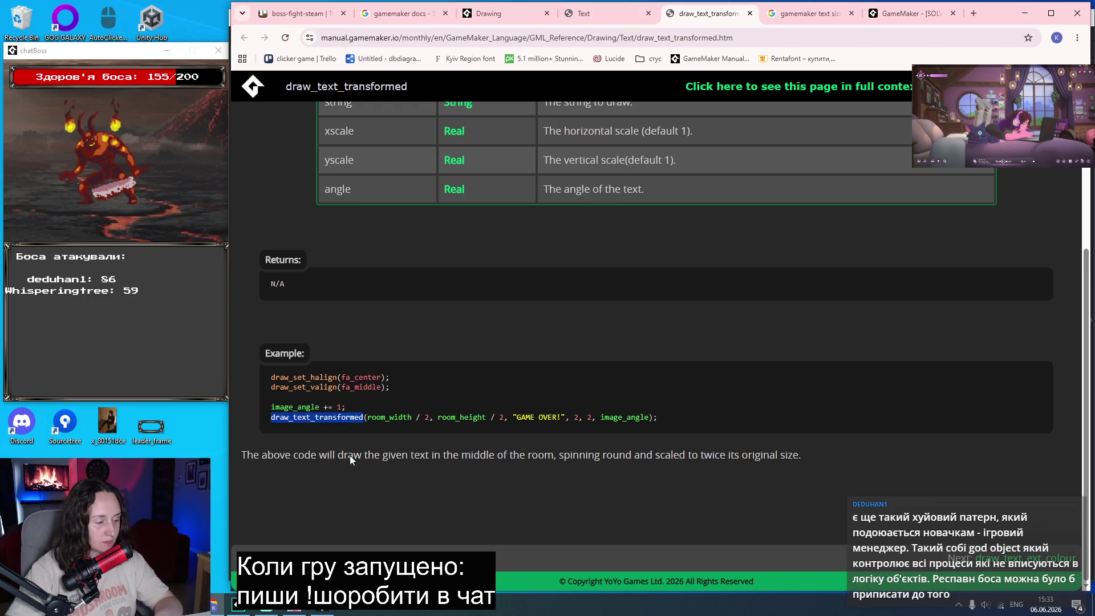
pyautogui.click(239, 603)
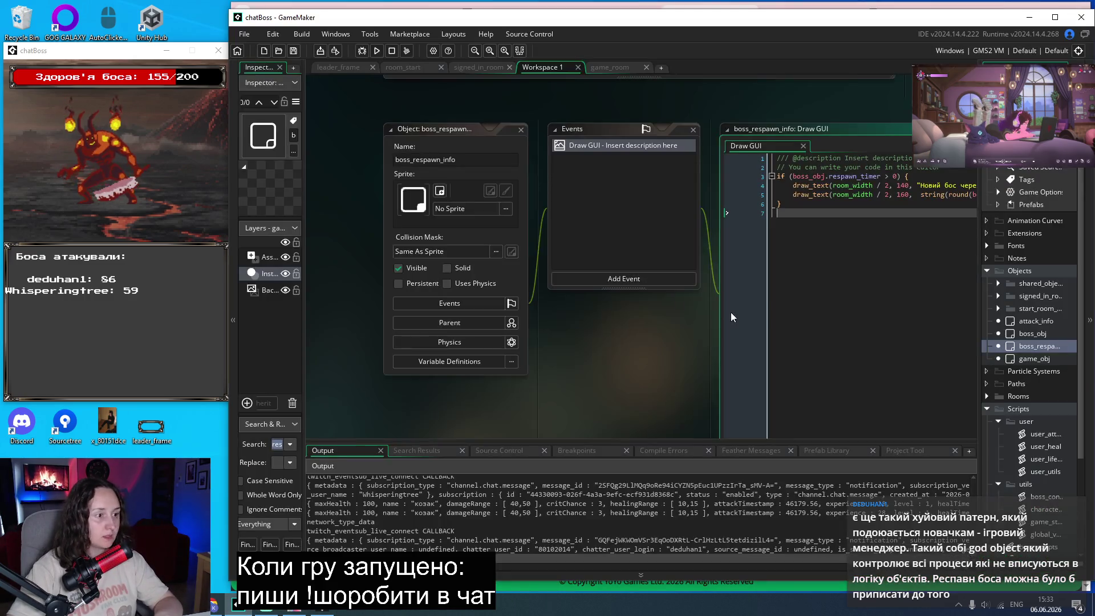
# Change line 5's draw_text to draw_text_transformed with scale arguments 2, 2, 0 and save.
pyautogui.doubleClick(815, 195)
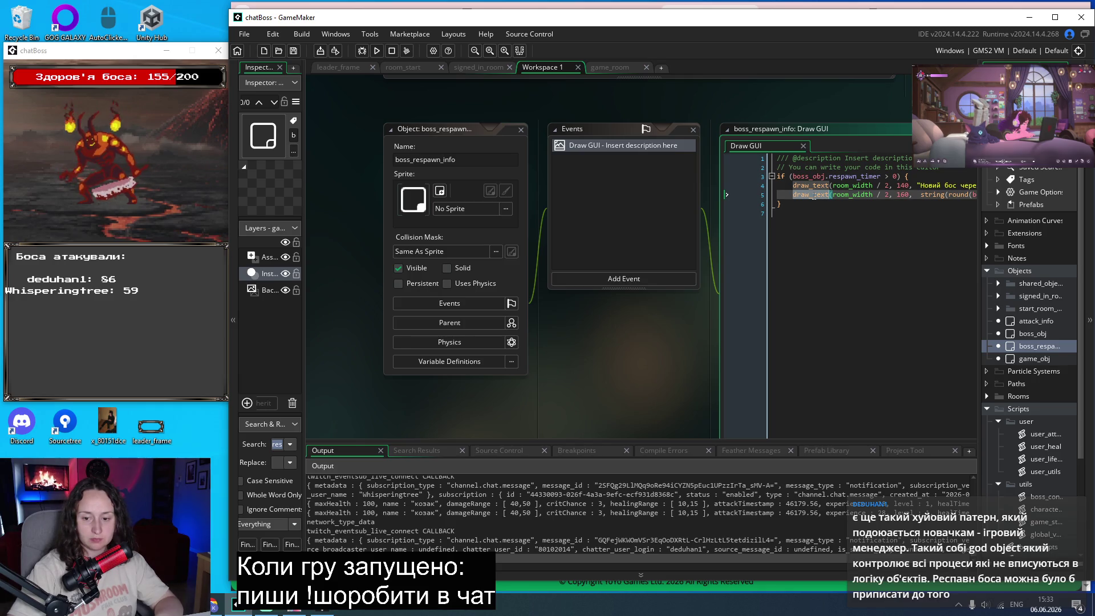
pyautogui.write('draw_text_transformed')
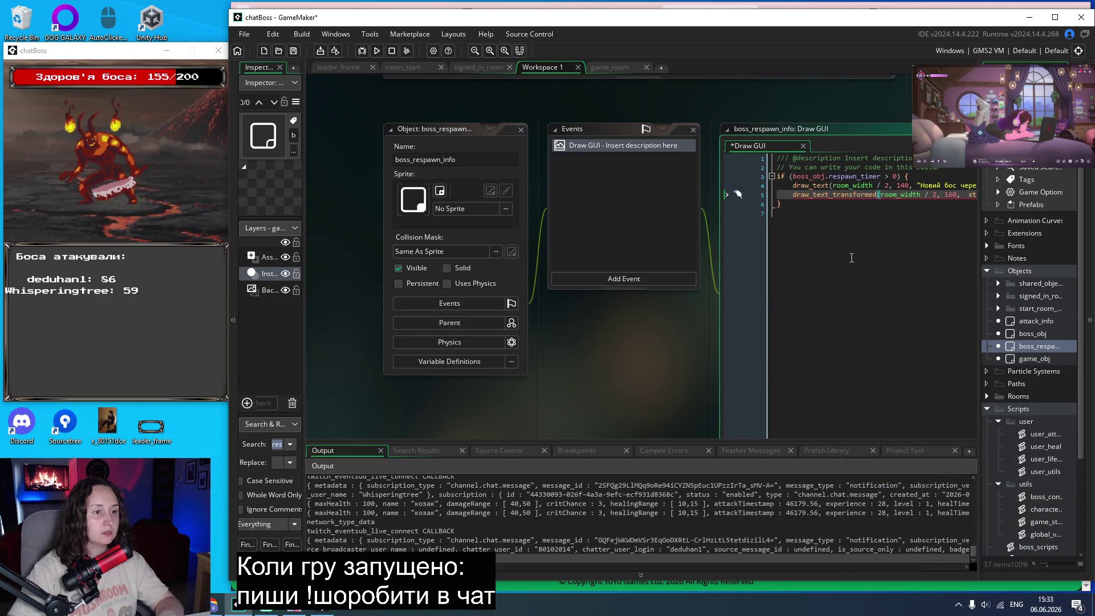
pyautogui.doubleClick(866, 194)
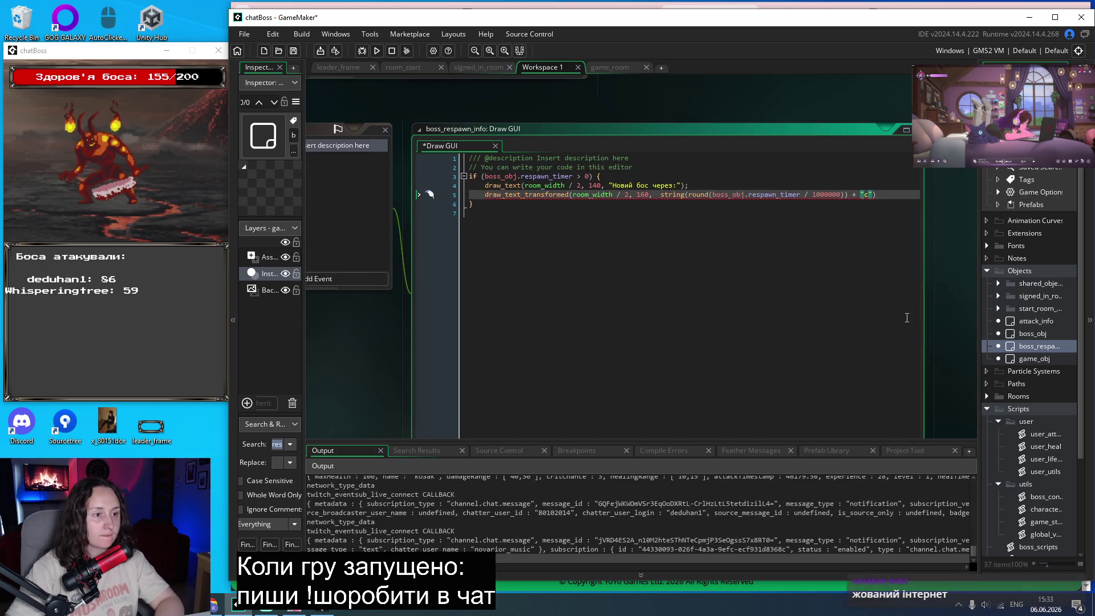
pyautogui.press('Right')
pyautogui.press('Right')
pyautogui.write(',')
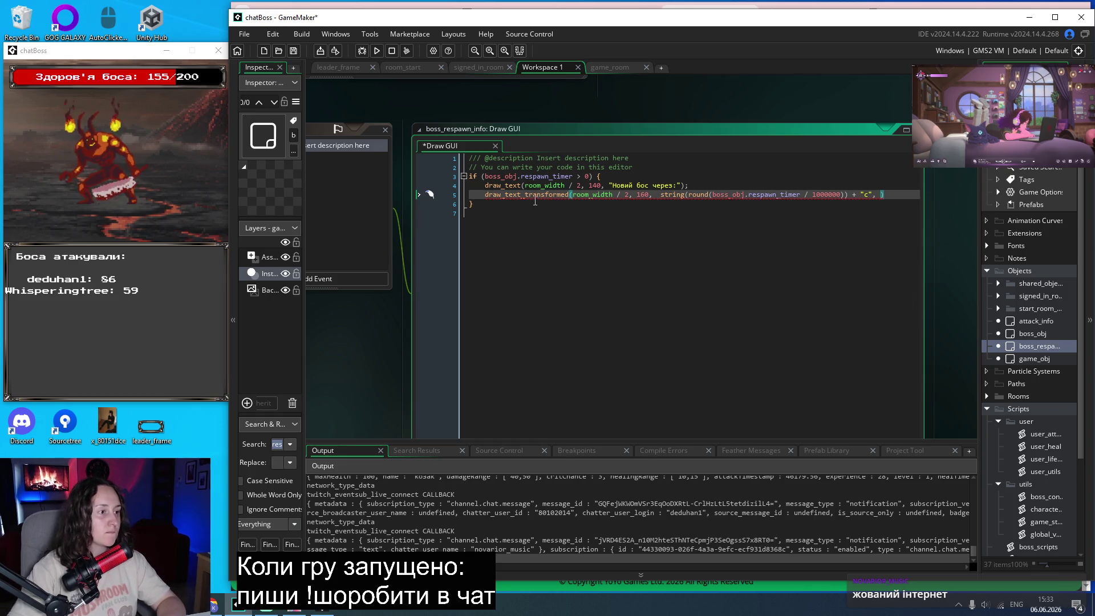
pyautogui.moveTo(536, 196)
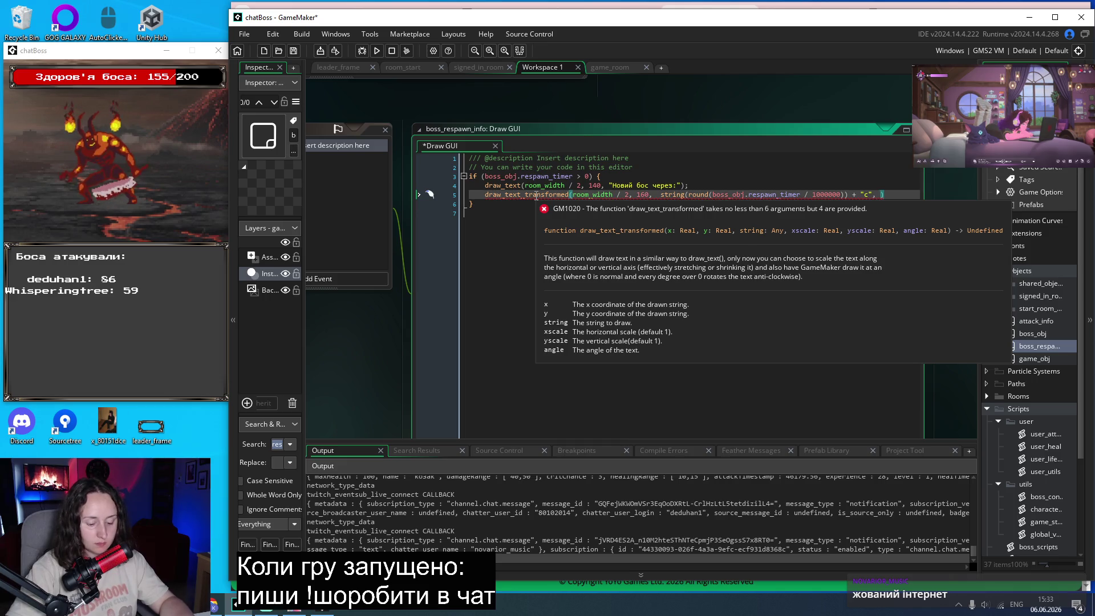
pyautogui.write('2, 2')
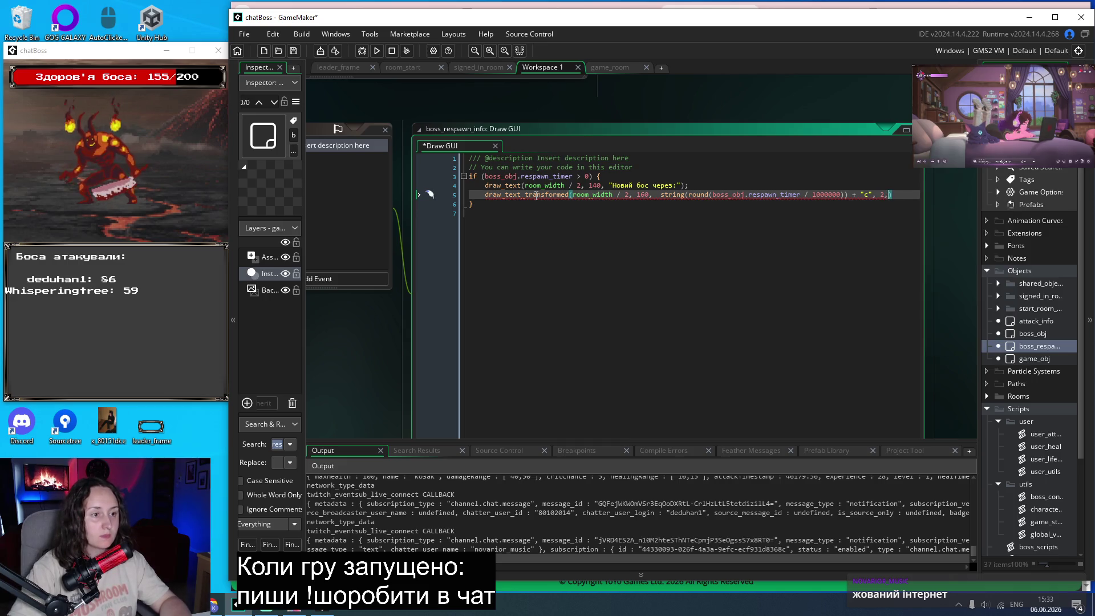
pyautogui.write(', ')
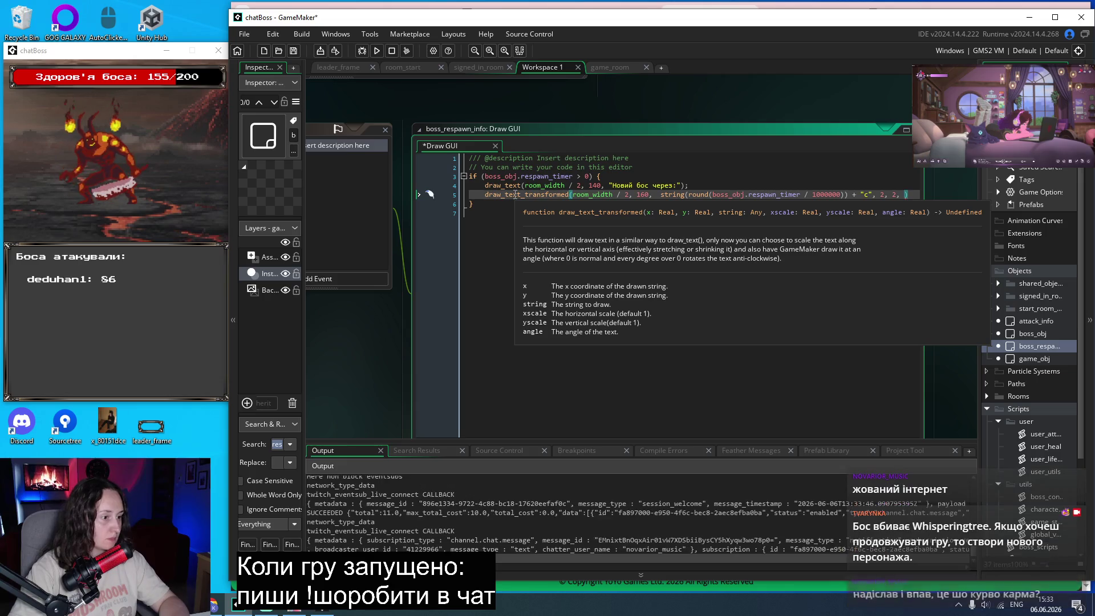
pyautogui.write('0')
pyautogui.hotkey('ctrl', 's')
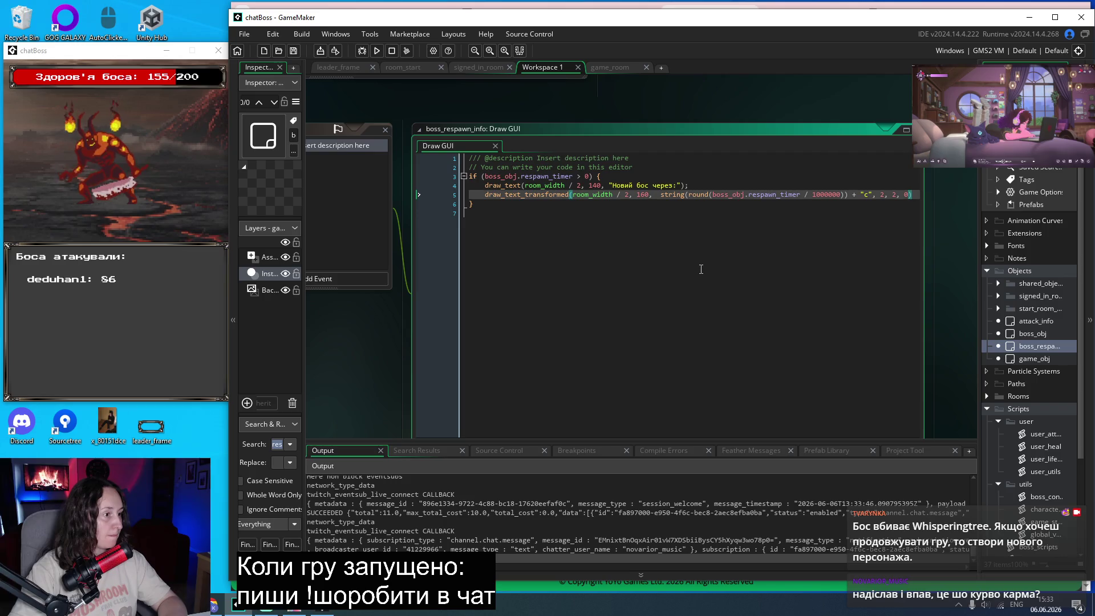
# Comment out the respawn_timer if line and its closing brace with //, then run the game.
pyautogui.click(566, 223)
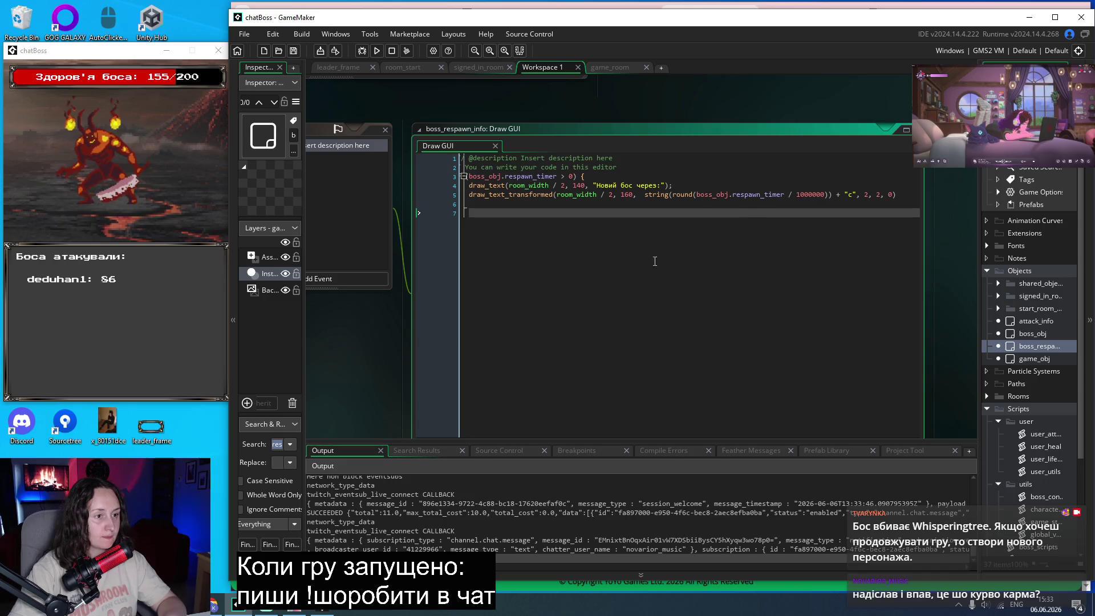
pyautogui.click(918, 194)
pyautogui.write(';')
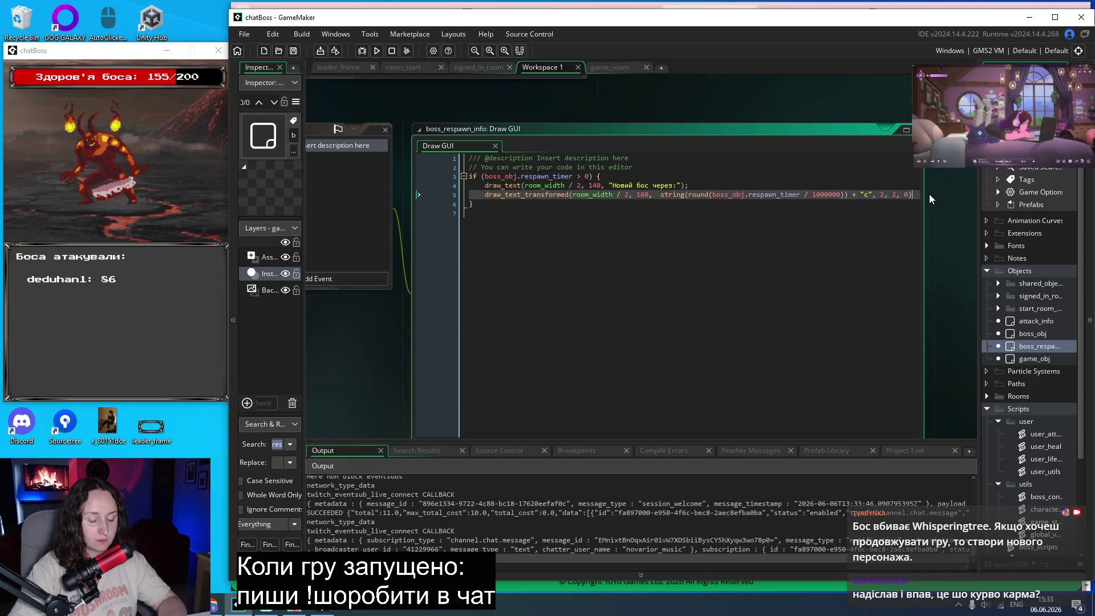
pyautogui.click(469, 176)
pyautogui.write('//')
pyautogui.click(469, 204)
pyautogui.write('//')
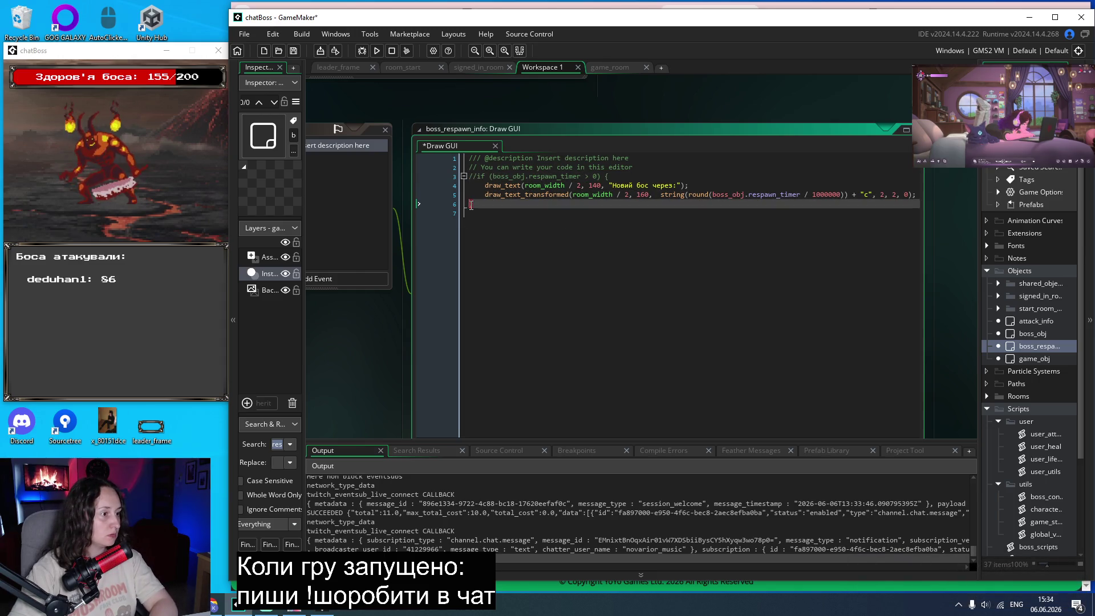
pyautogui.press('F5')
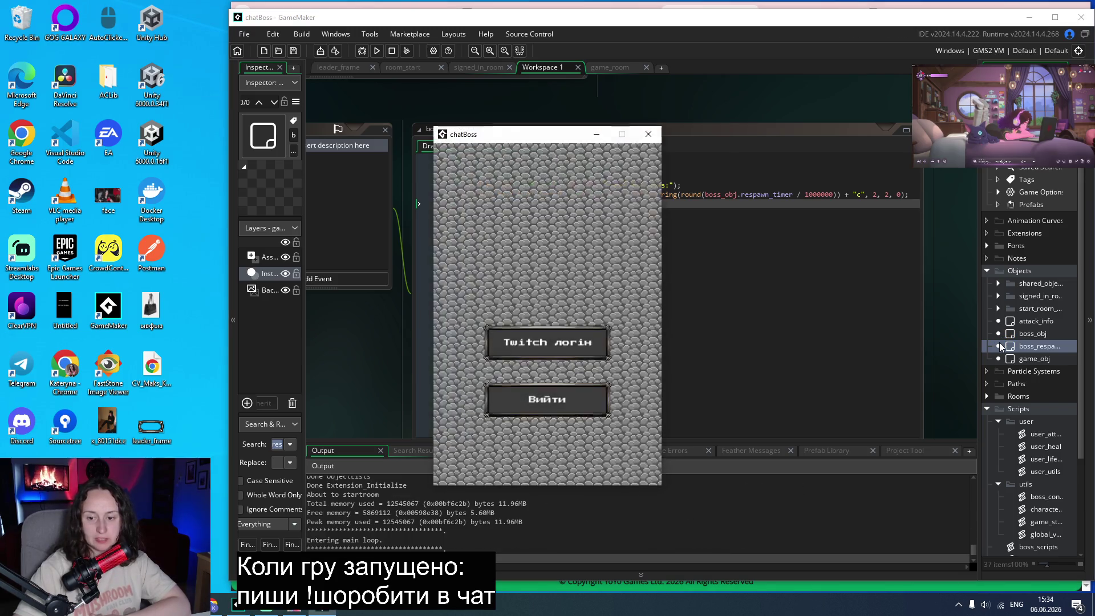
# Move the chatBoss window aside, start a game with Почати гру, then close the game window.
pyautogui.moveTo(520, 139); pyautogui.dragTo(133, 74)
pyautogui.click(126, 255)
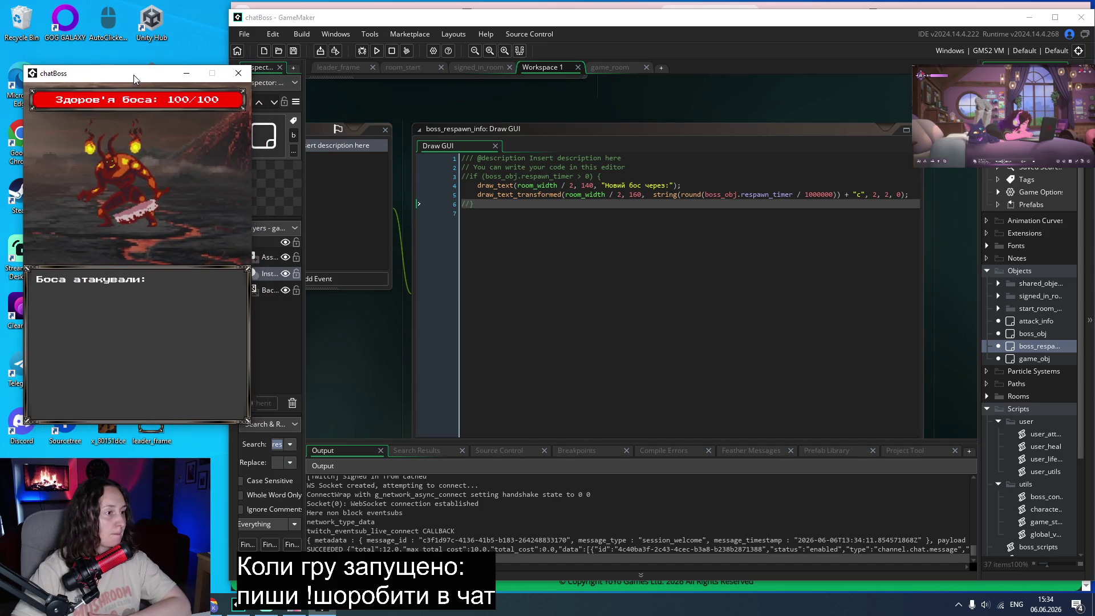
pyautogui.click(237, 74)
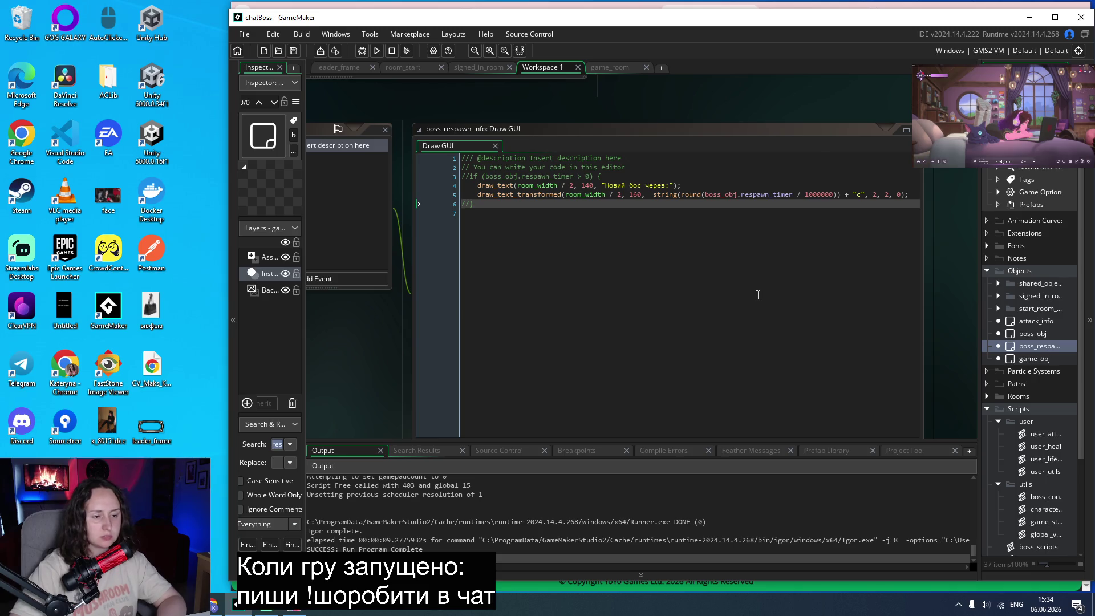
pyautogui.scroll(1, 653, 331)
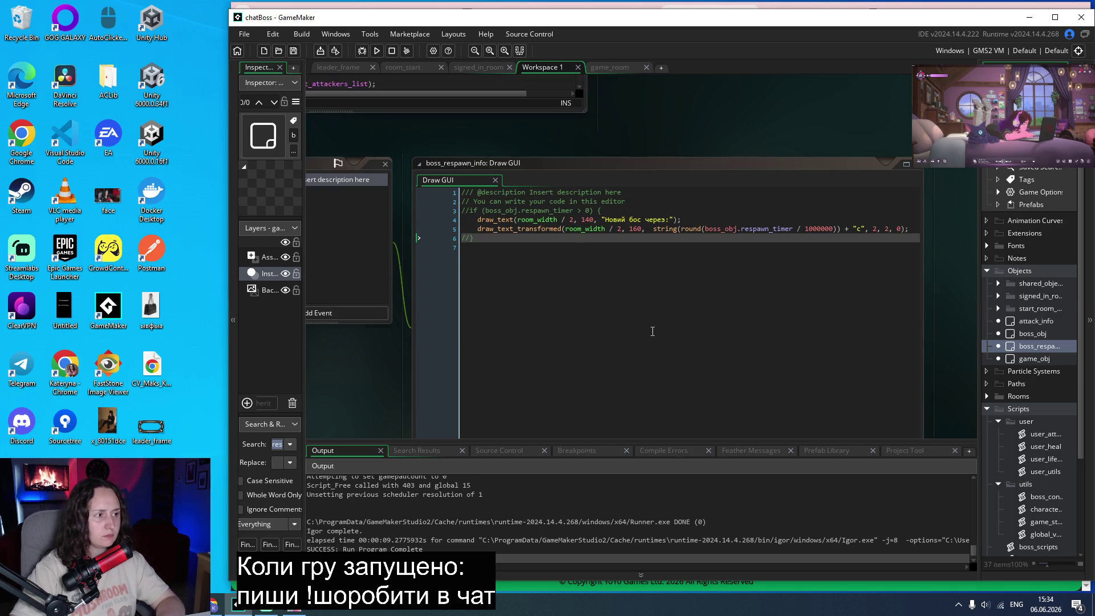
# Collapse the utils and user script folders, expand Rooms, and open game_room.
pyautogui.hscroll(-7, 650, 132)
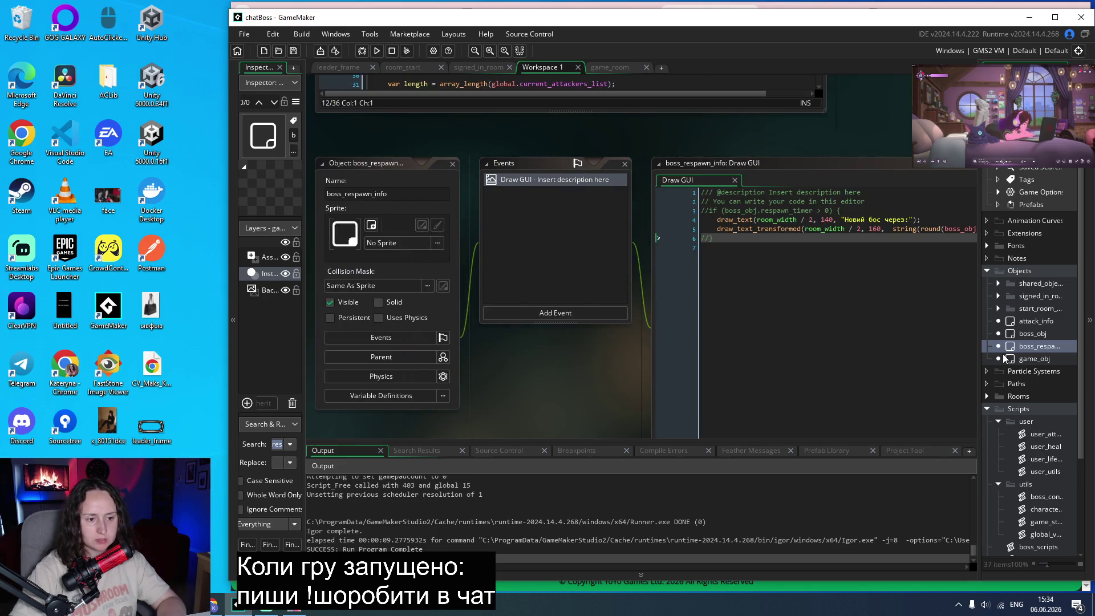
pyautogui.click(999, 485)
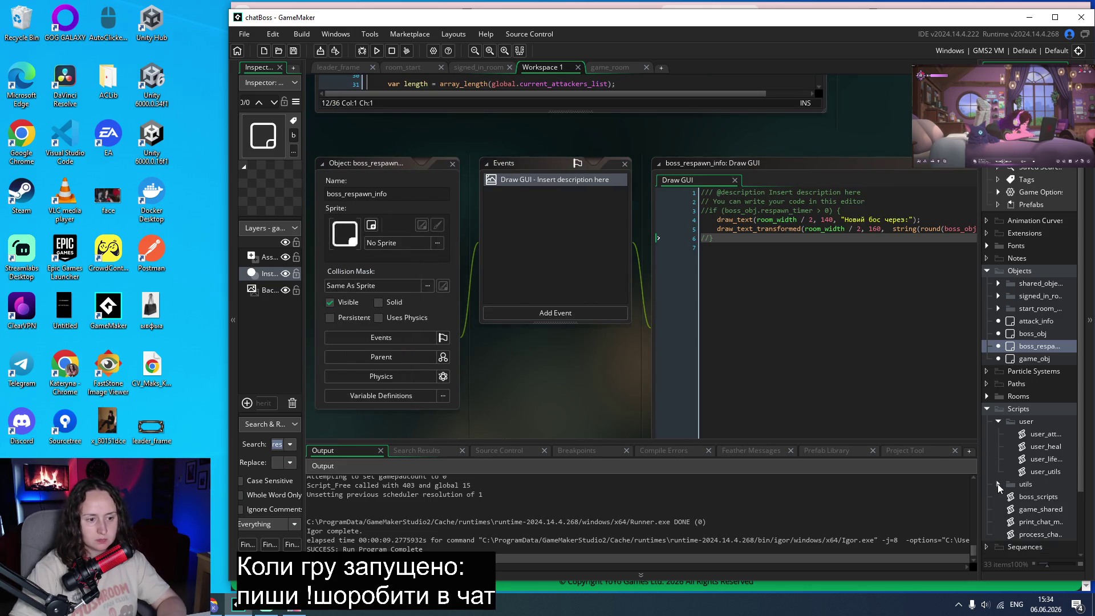
pyautogui.click(999, 421)
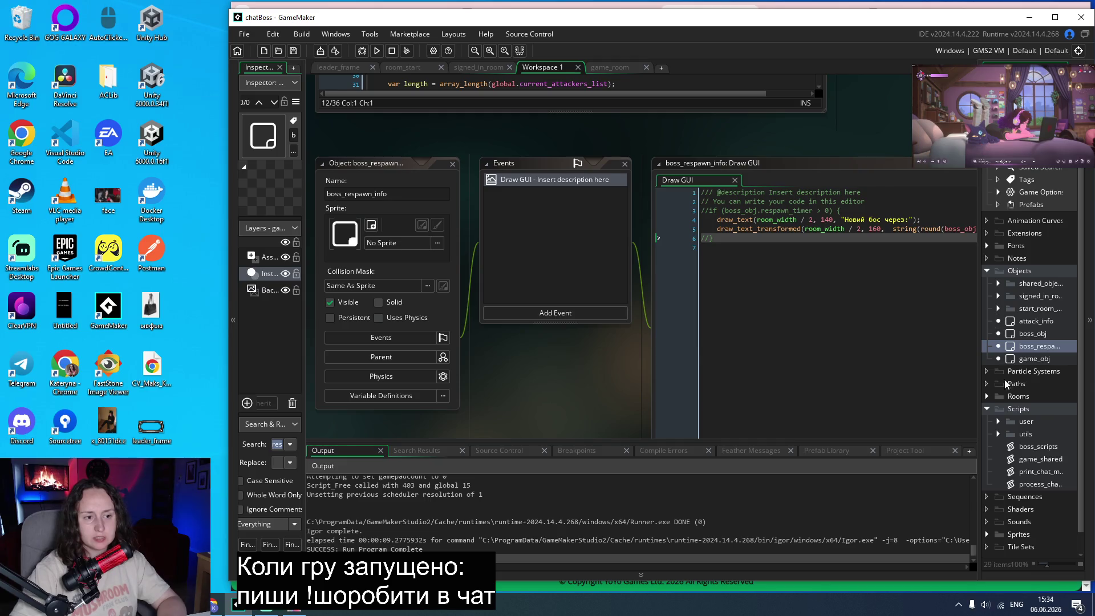
pyautogui.click(987, 397)
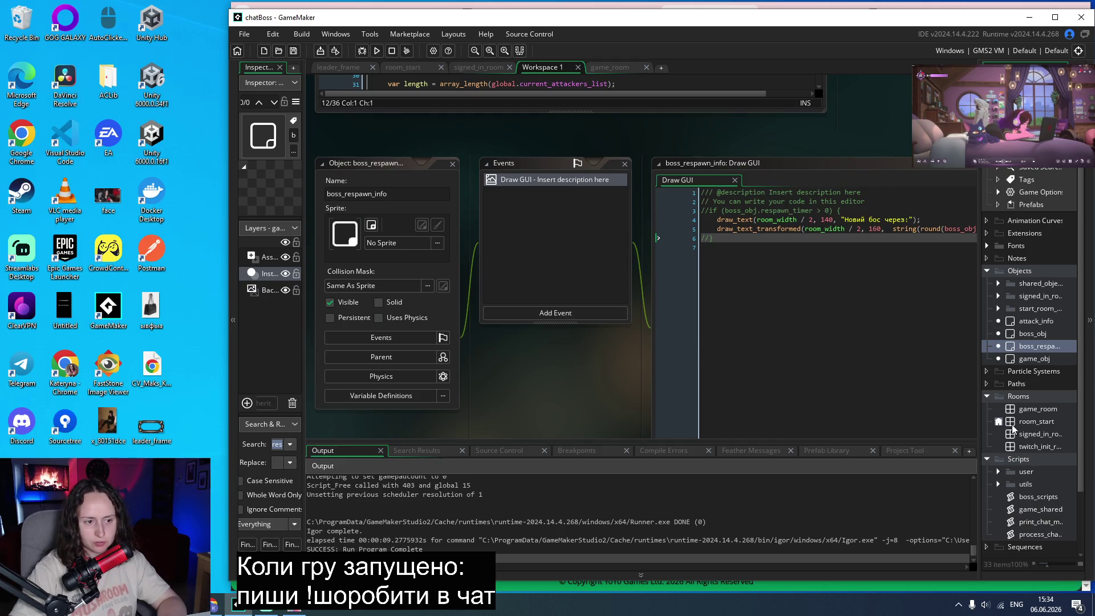
pyautogui.doubleClick(1022, 411)
# Drop a boss_respawn_info instance into game_room and build and run the game.
pyautogui.moveTo(1029, 350)
pyautogui.mouseDown()
pyautogui.moveTo(541, 257)
pyautogui.moveTo(319, 174)
pyautogui.mouseUp()
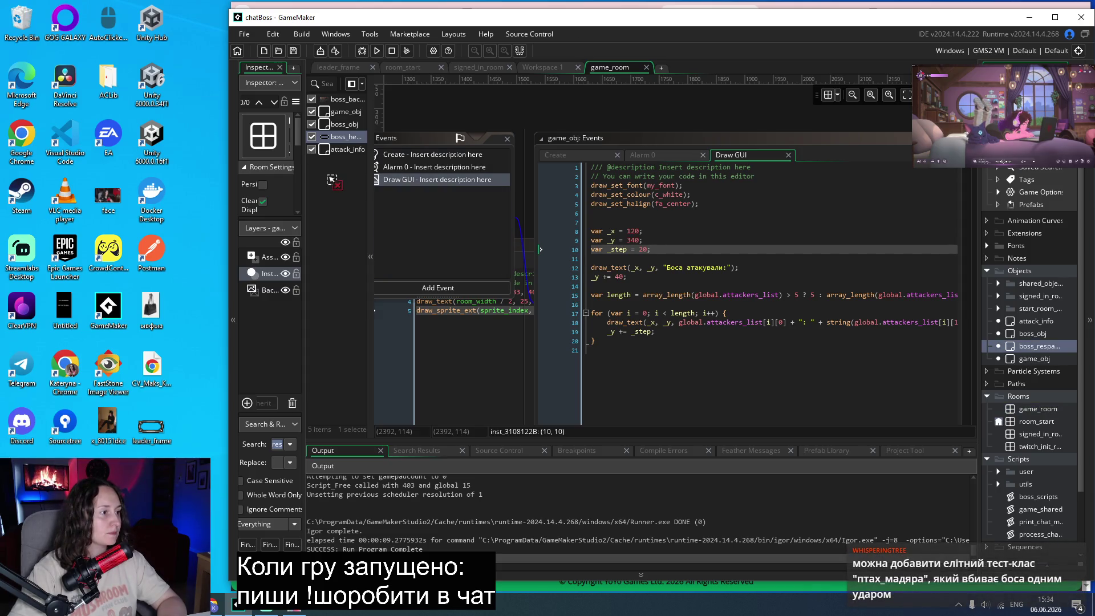
pyautogui.click(504, 125)
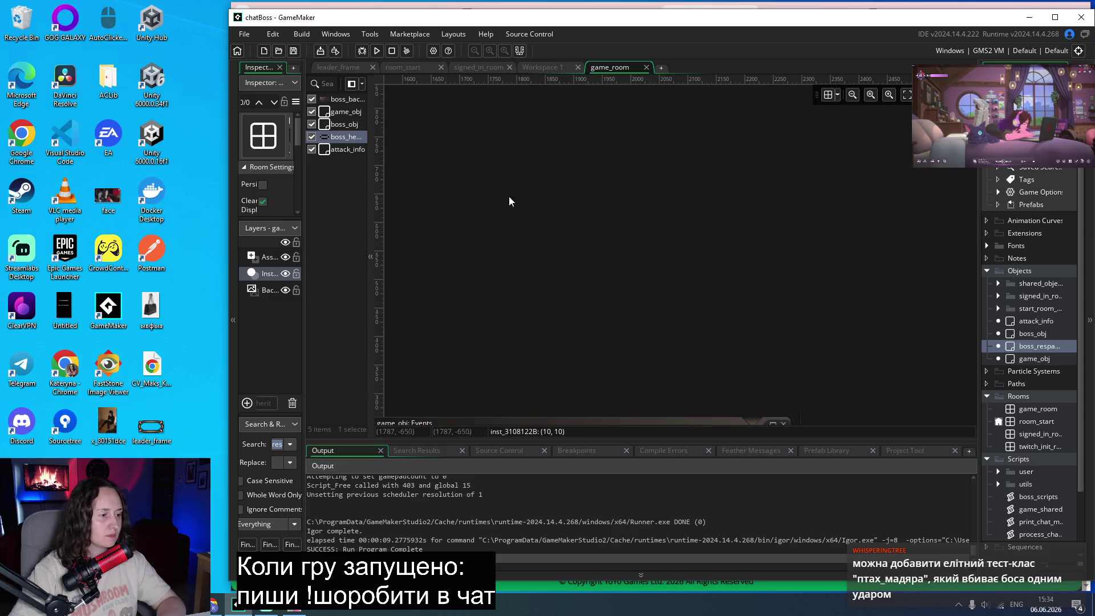
pyautogui.scroll(-3, 512, 189)
pyautogui.scroll(4, 511, 188)
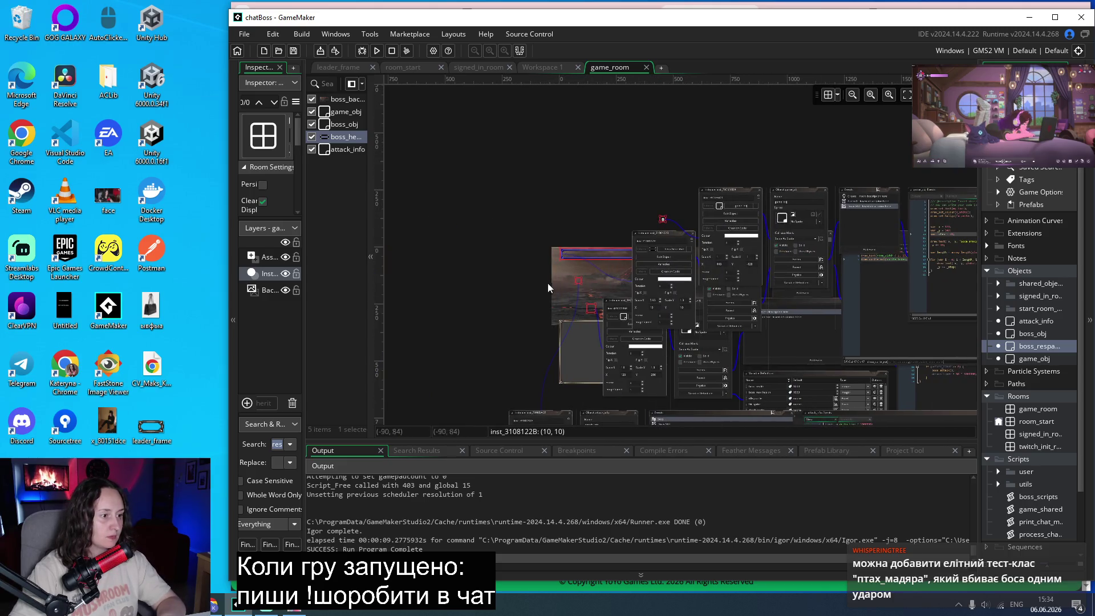
pyautogui.scroll(2, 583, 292)
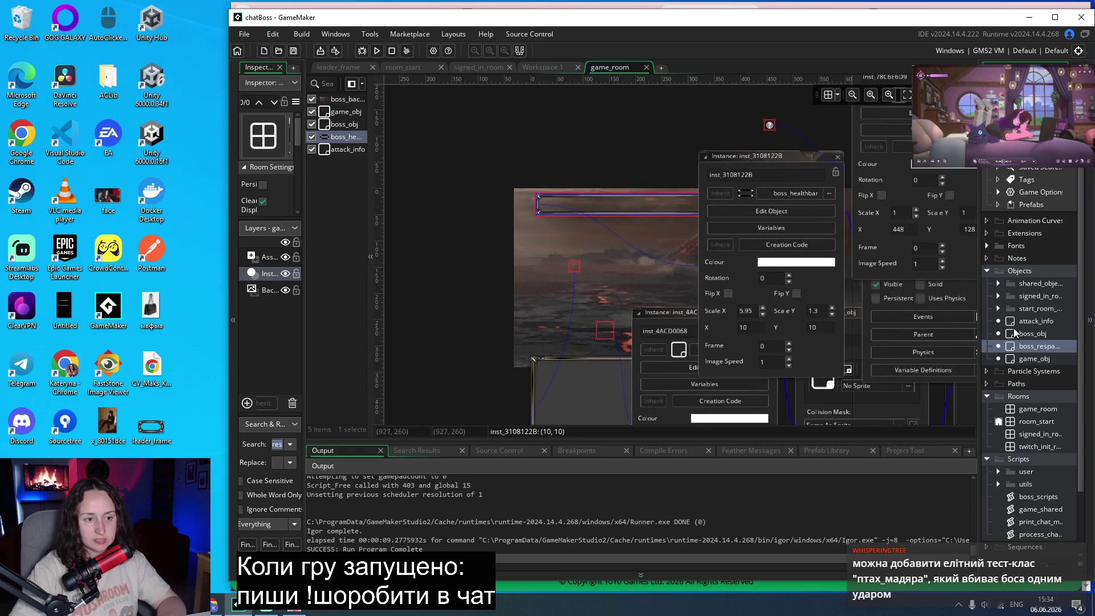
pyautogui.moveTo(1005, 347); pyautogui.dragTo(612, 290)
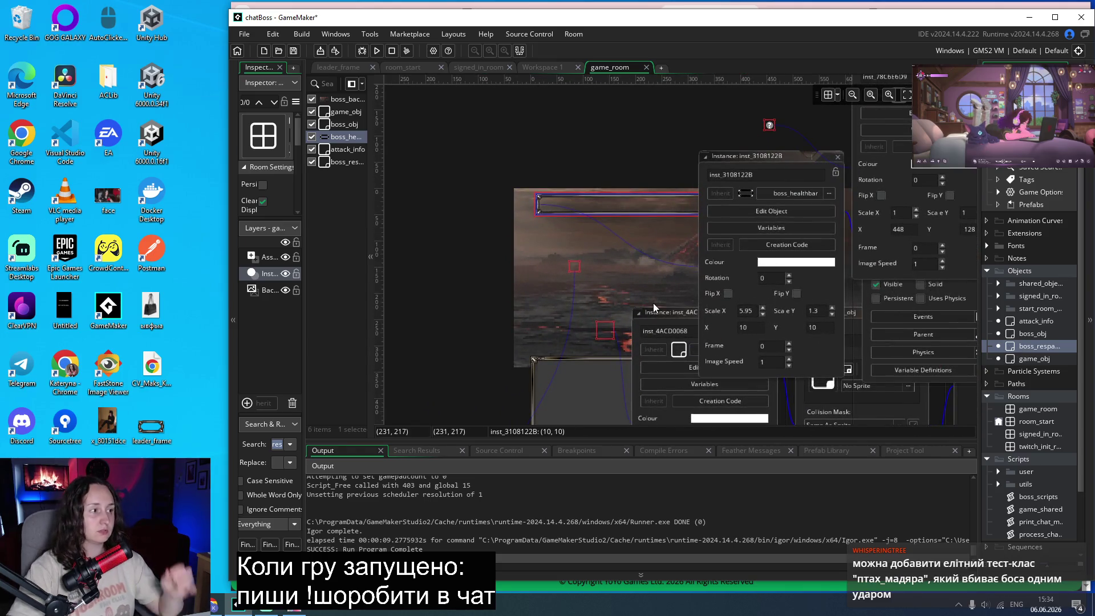
pyautogui.click(379, 53)
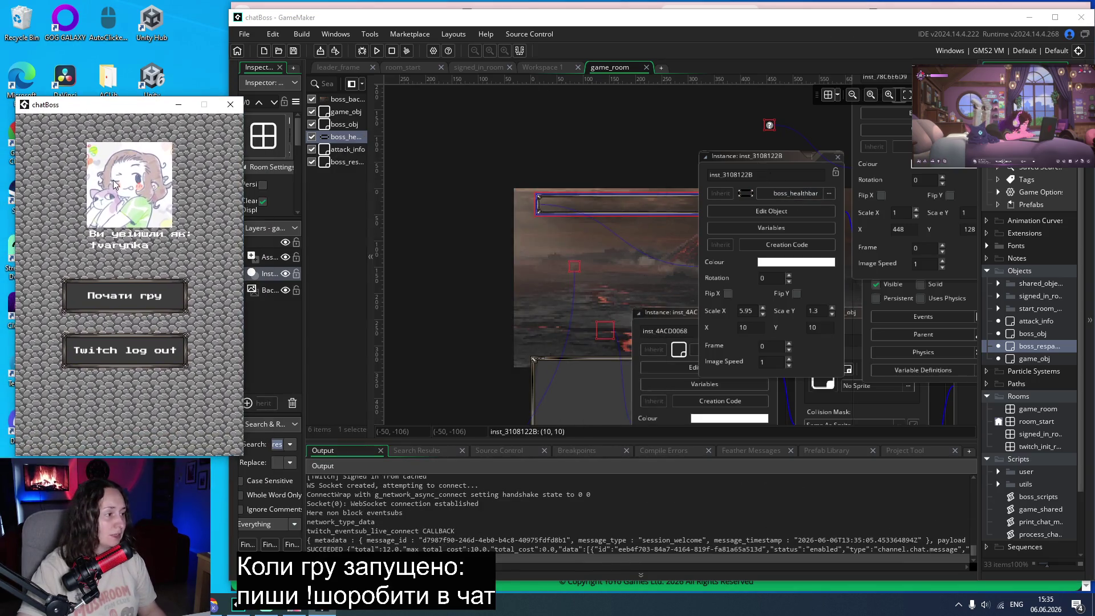
# Enter the boss room to see the enlarged 0с countdown, then show the manual's Text page.
pyautogui.click(122, 294)
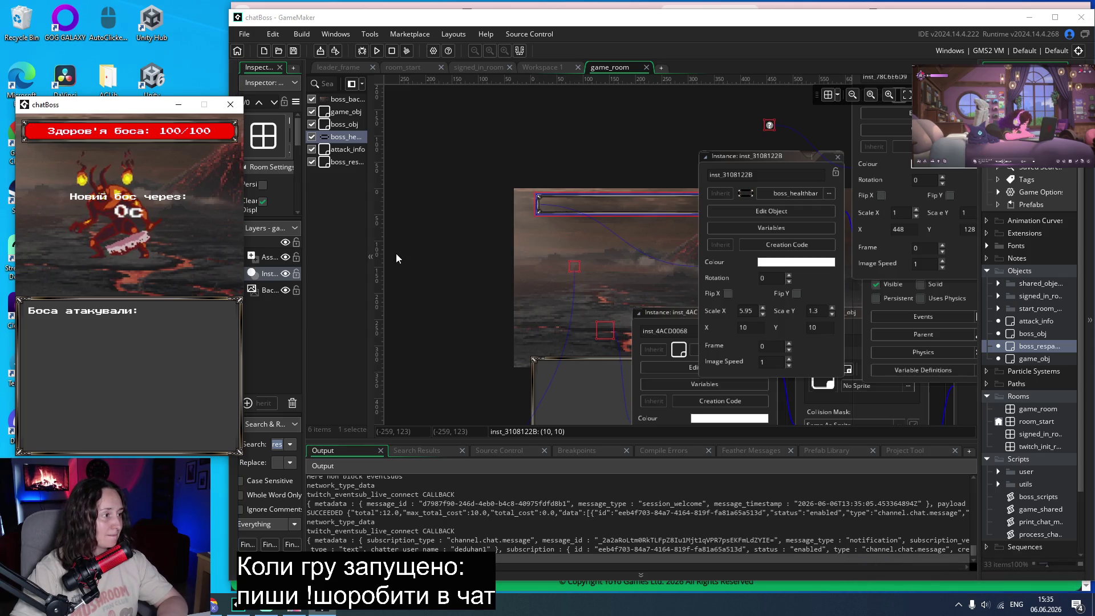
pyautogui.click(213, 608)
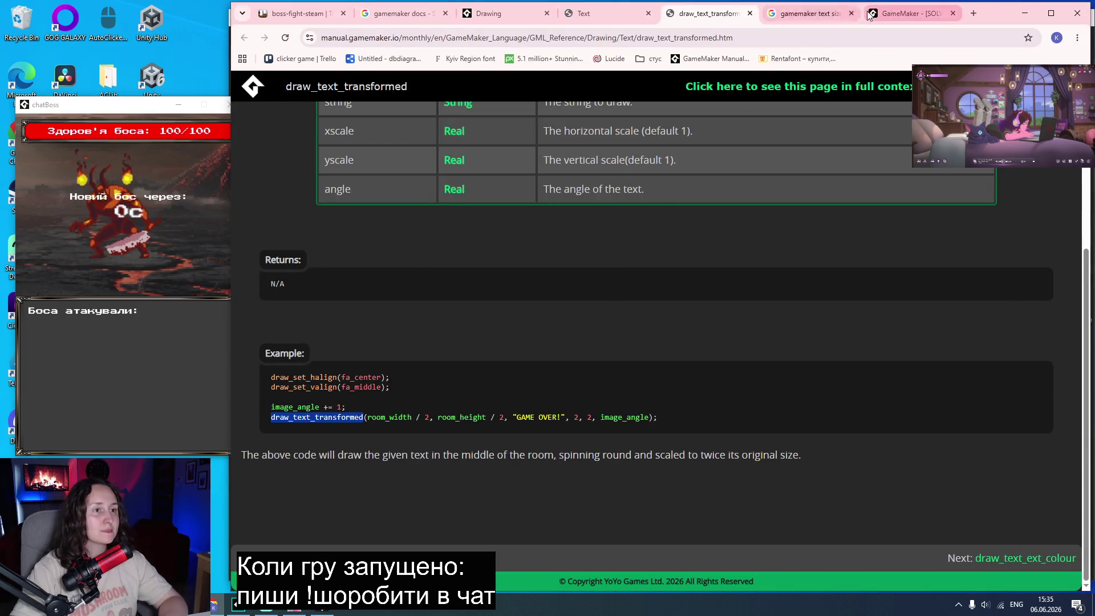
pyautogui.click(627, 17)
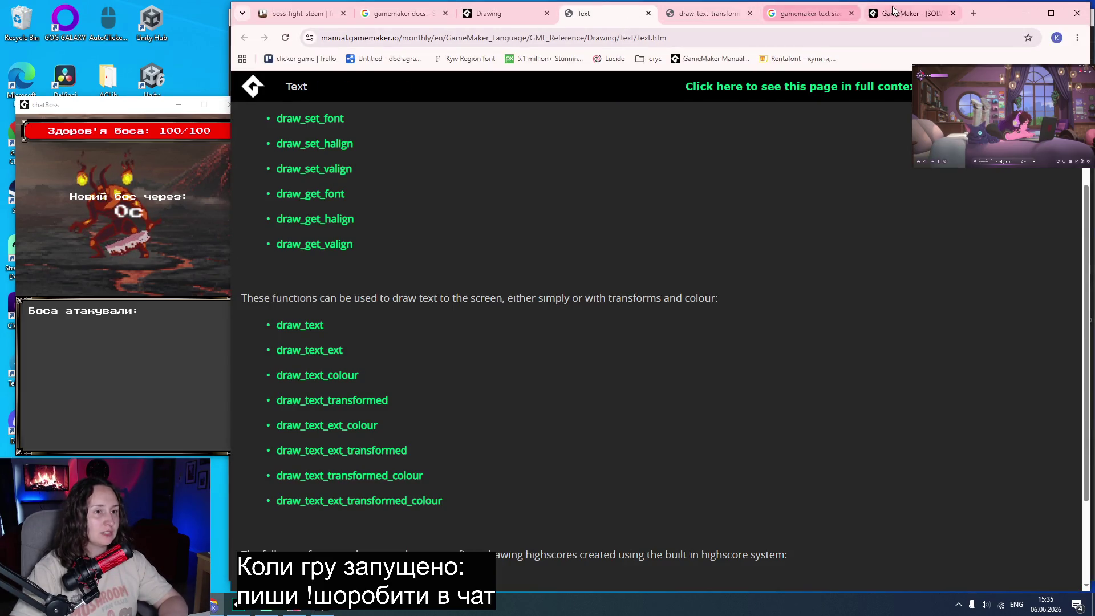